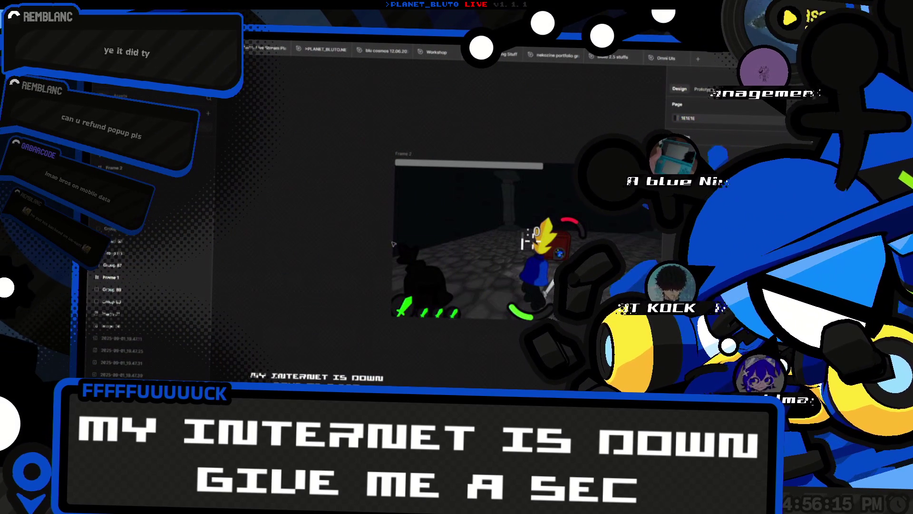
Pan and scroll around the Figma design canvas
scroll(321, 251, right, 3)
scroll(338, 176, down, 2)
scroll(338, 175, left, 2)
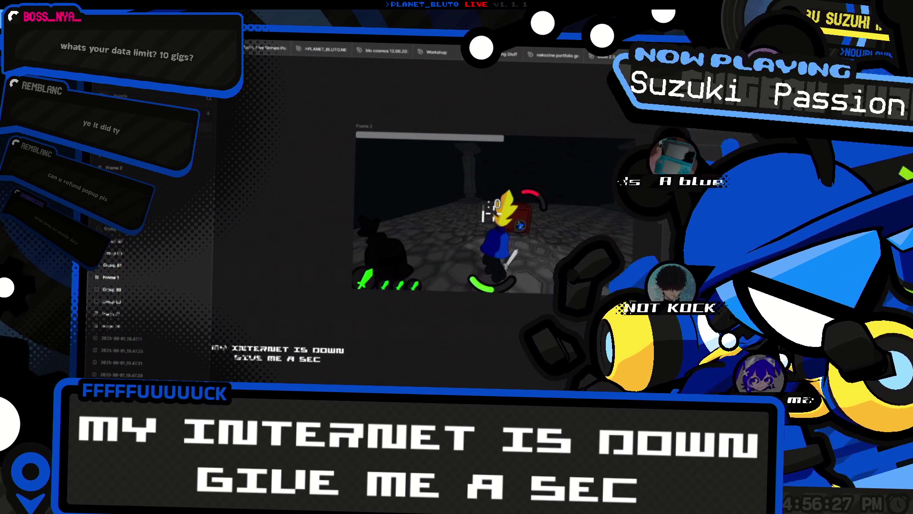
scroll(438, 279, down, 5)
scroll(439, 278, up, 5)
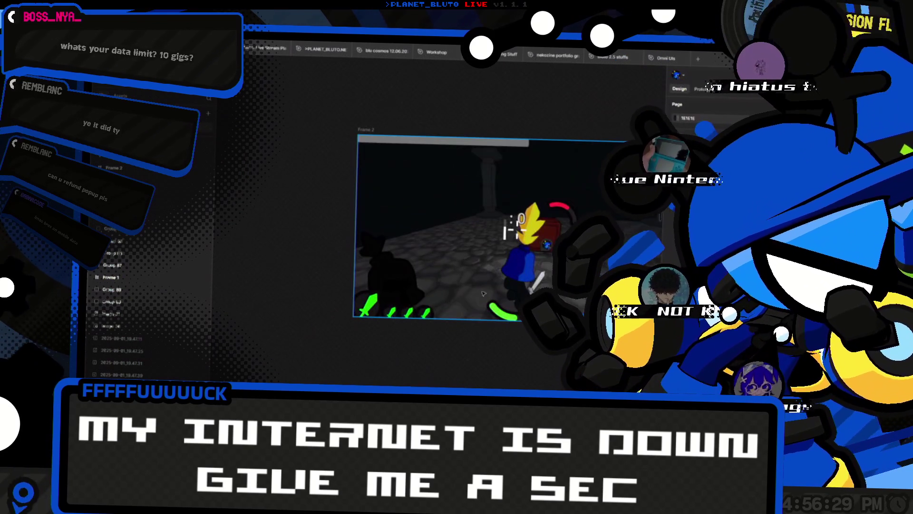
scroll(391, 248, down, 5)
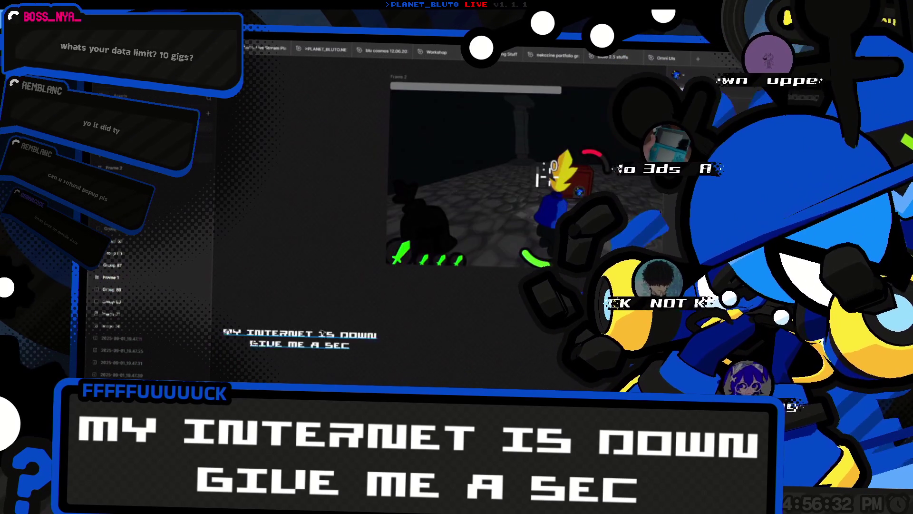
Switch to the Godot 'cave game 3d edition' window and bring the script editor forward
key(alt+Tab)
key(shift+Tab)
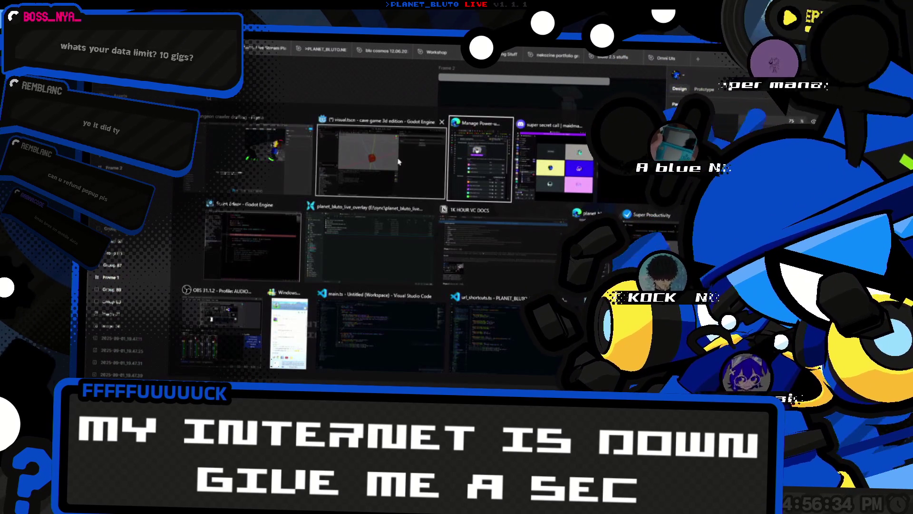
click(447, 61)
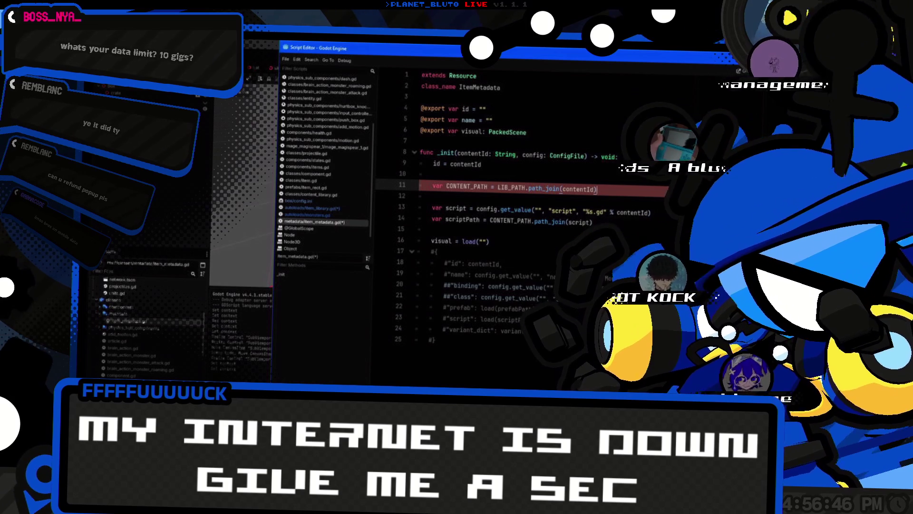
Browse the item_library.gd and monsters.gd scripts
key(ctrl+Left)
key(ctrl+Left)
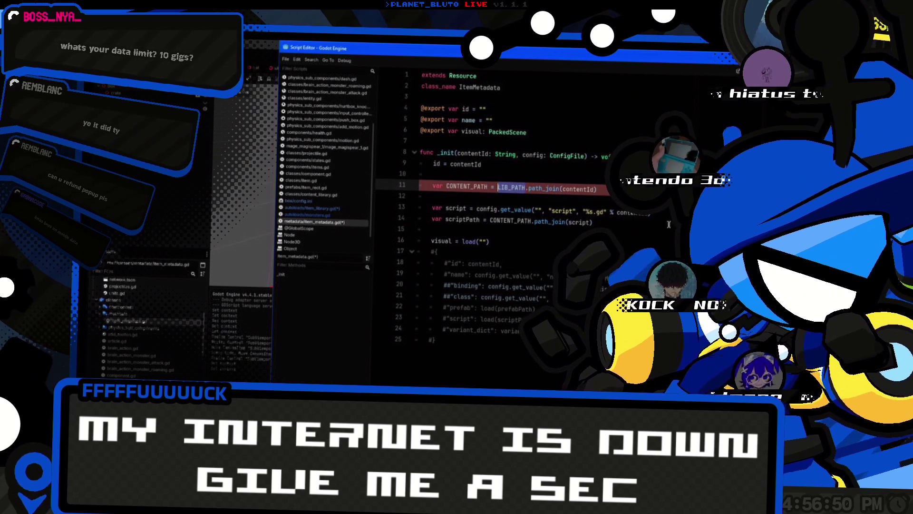
click(514, 165)
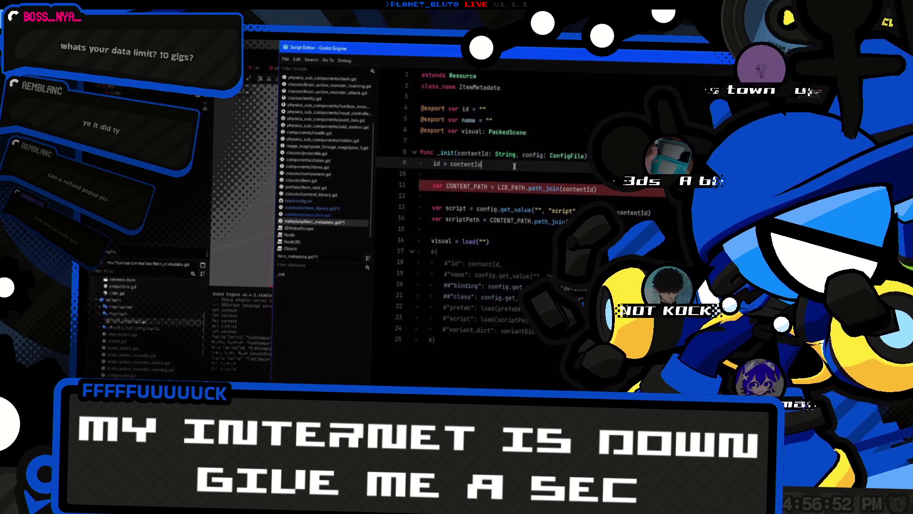
click(335, 210)
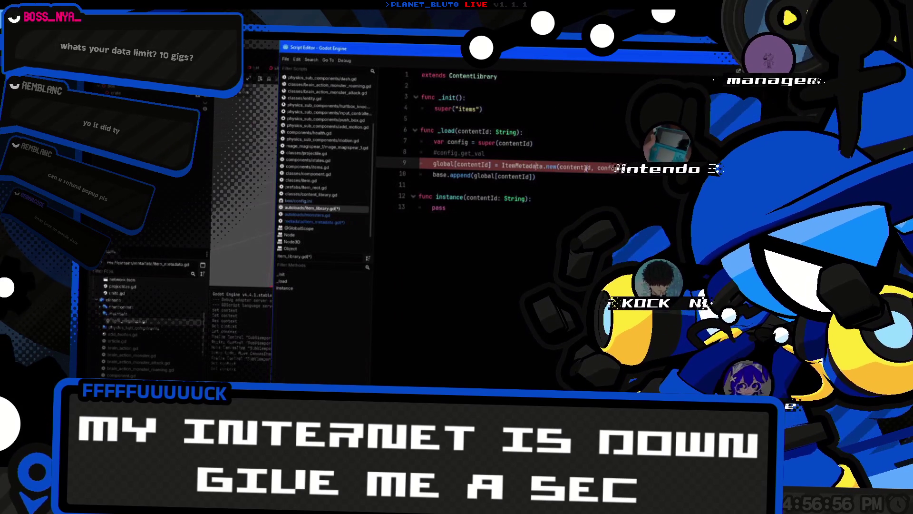
click(325, 216)
Jump from LIB_PATH in monsters.gd to its definition in content_library.gd
scroll(476, 190, up, 3)
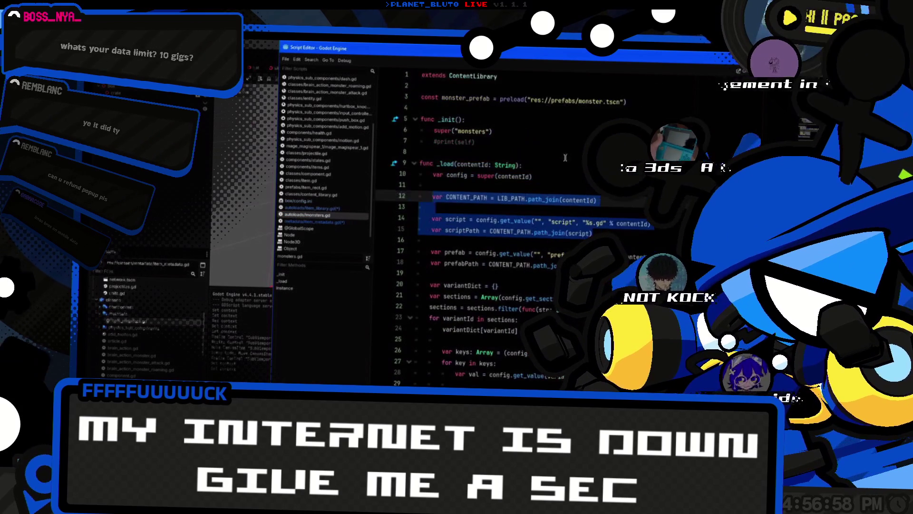
click(533, 176)
double_click(507, 204)
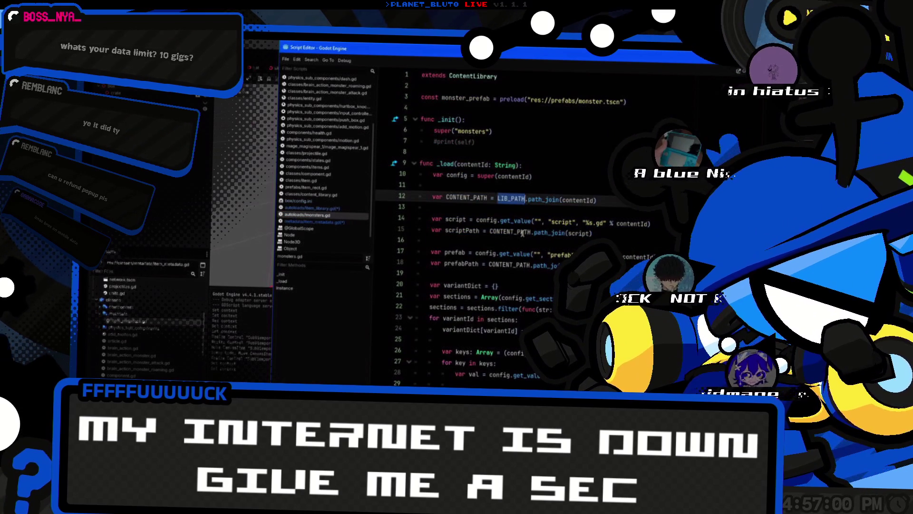
ctrl+click(508, 205)
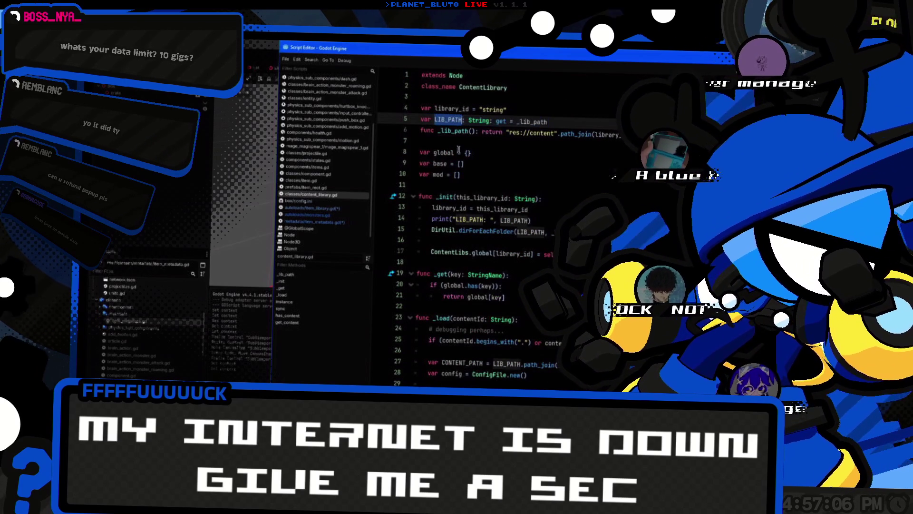
Leave content_library.gd and open item_metadata.gd, whose CONTENT_PATH line shows an error
click(488, 153)
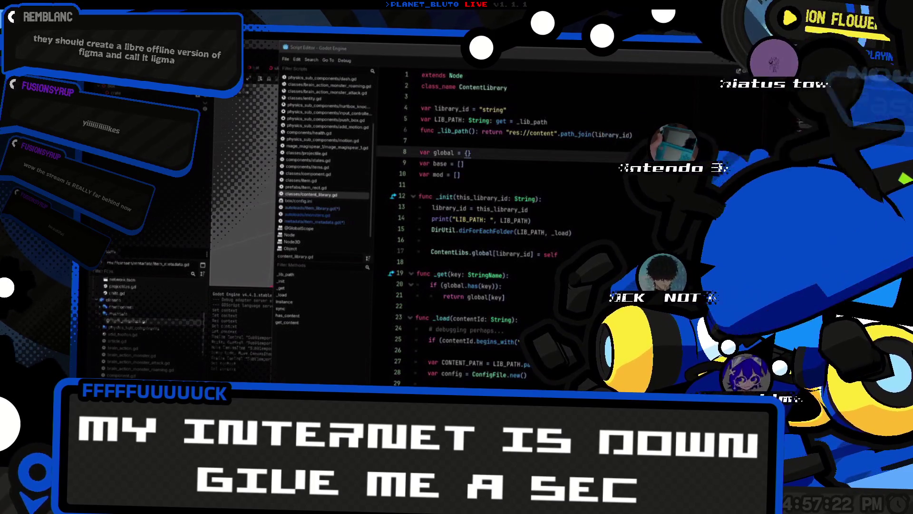
key(alt+Tab)
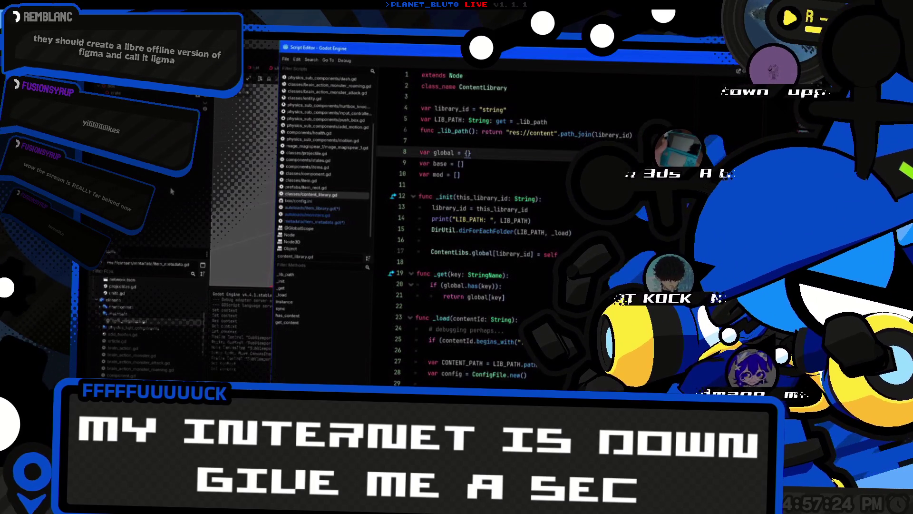
key(alt+Tab)
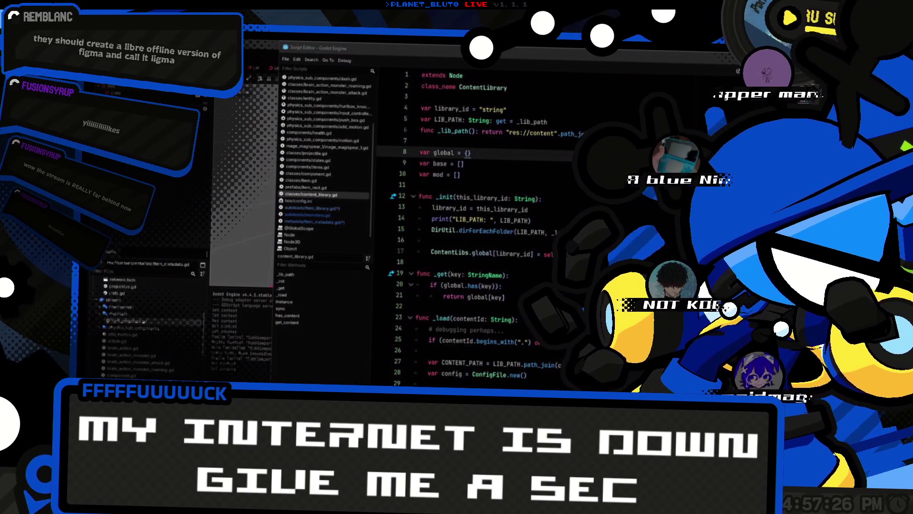
key(alt+Tab)
key(alt+Tab)
key(alt+Tab)
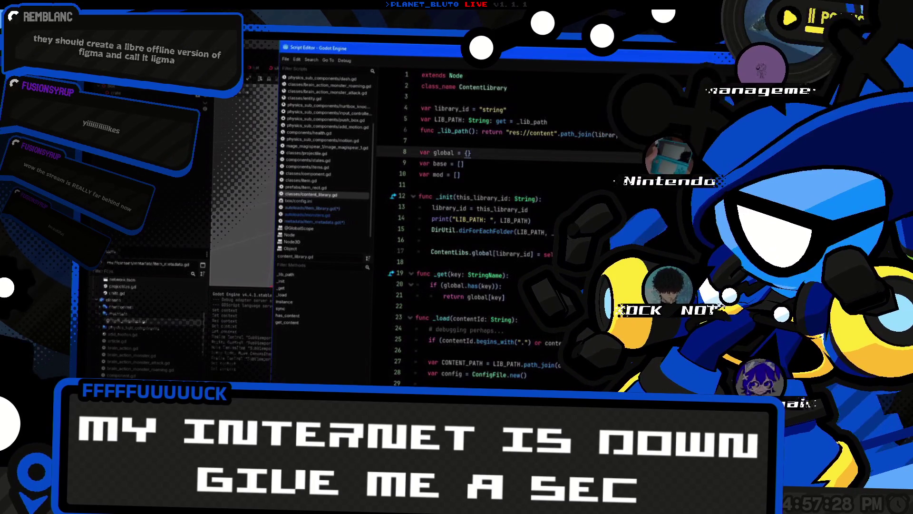
click(566, 135)
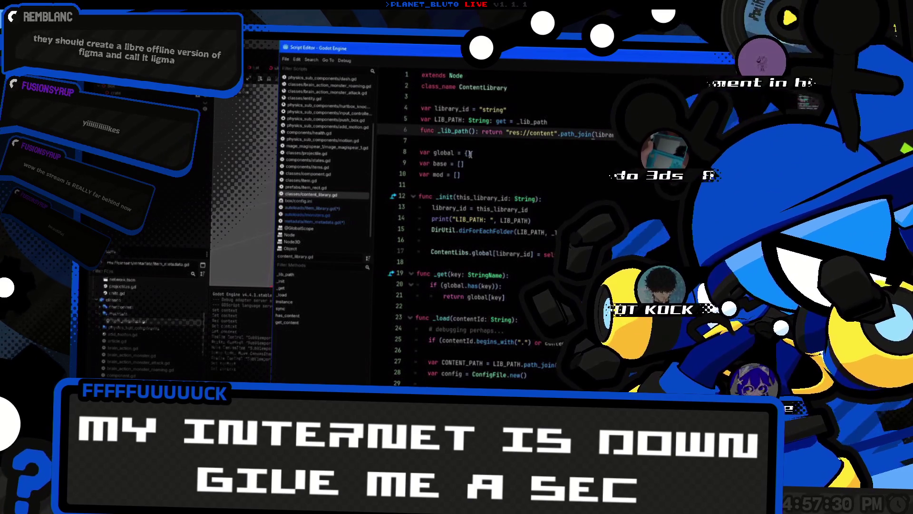
click(332, 223)
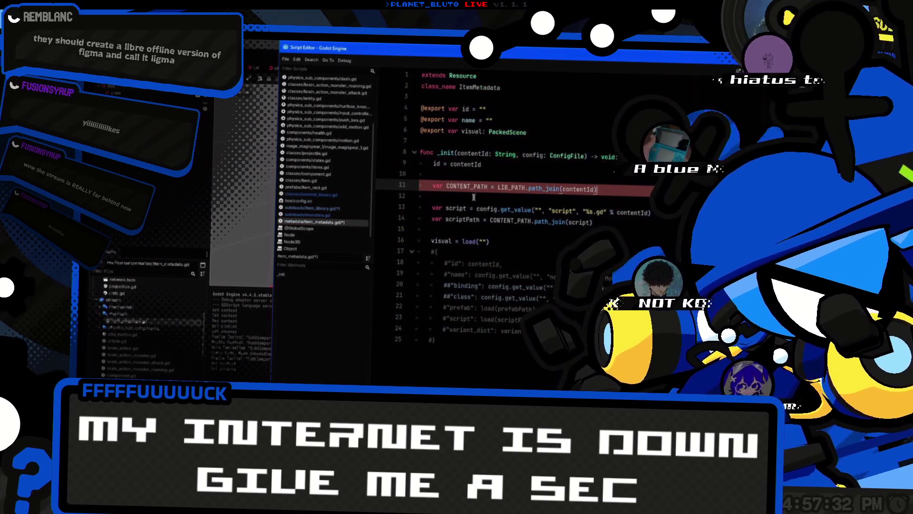
Prefix LIB_PATH on line 11 with 'ItemLibrary.', then switch to the 3D view
double_click(465, 187)
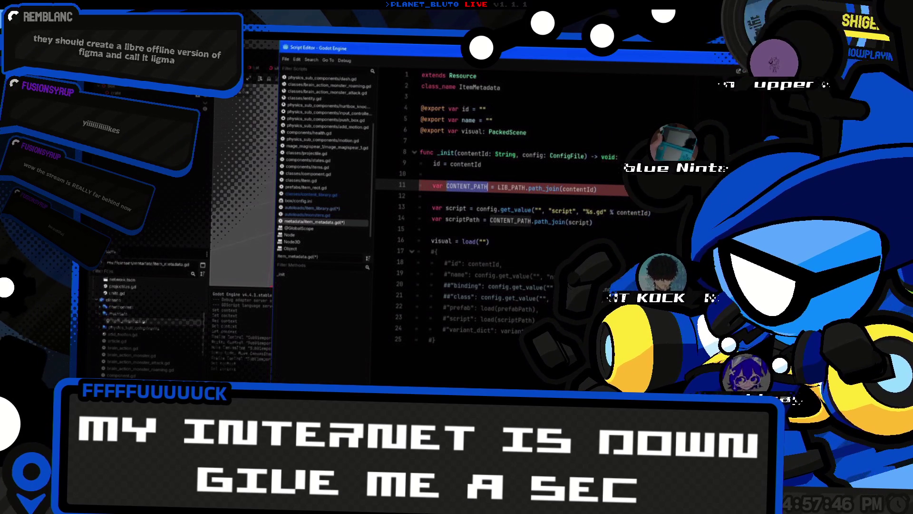
key(alt+Tab)
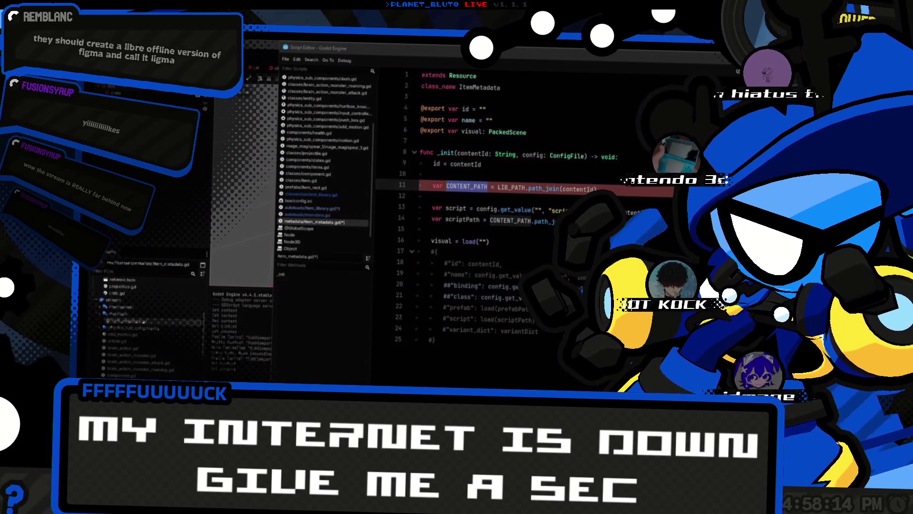
click(521, 197)
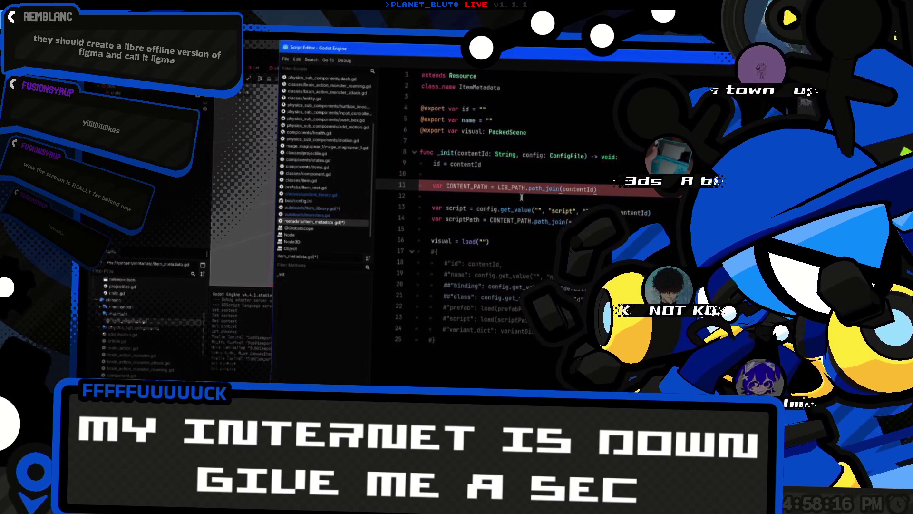
click(522, 161)
click(510, 141)
click(531, 168)
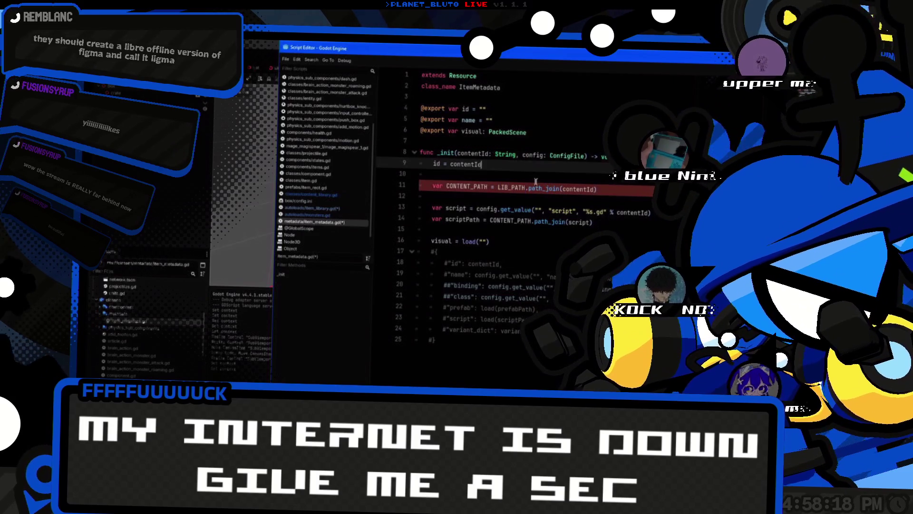
double_click(513, 186)
text(Item)
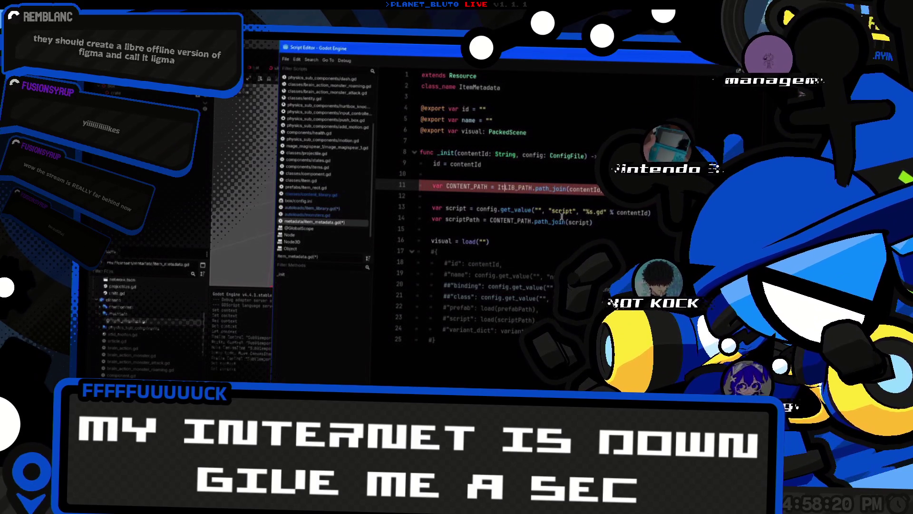
text(Library.)
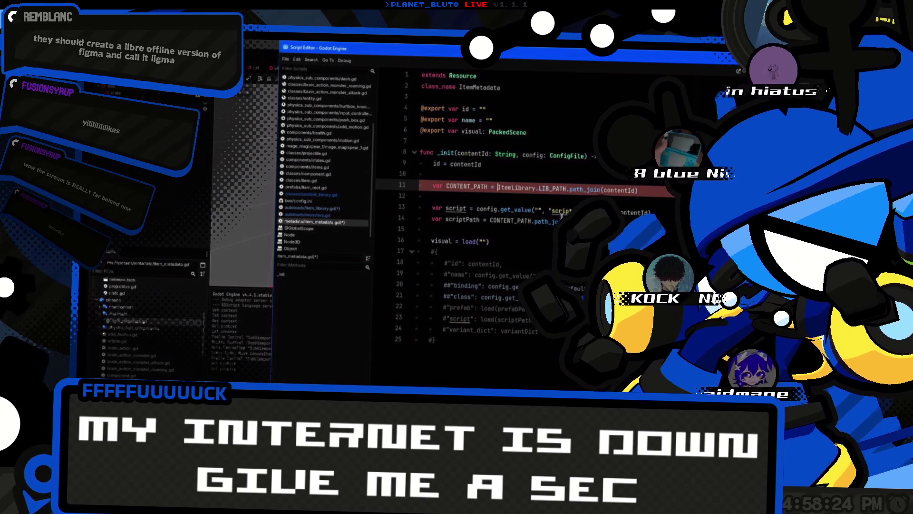
key(ctrl+shift+Left)
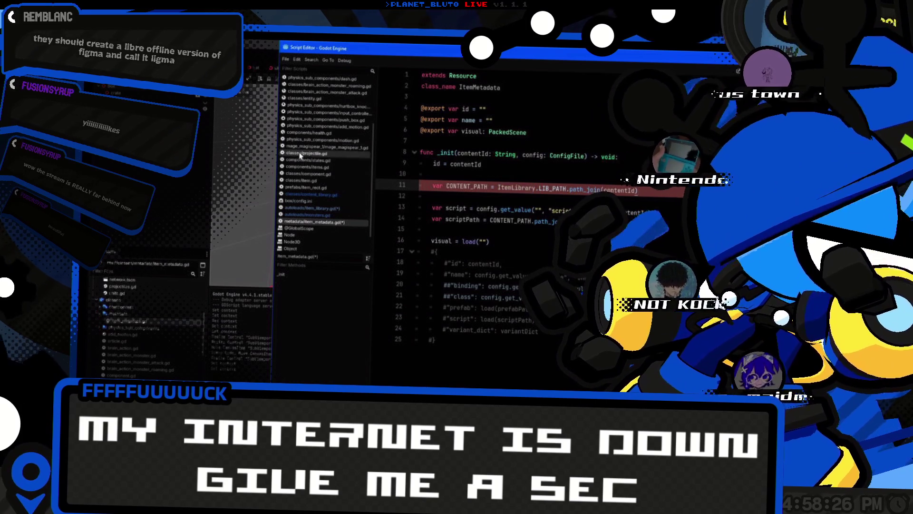
key(ctrl+F2)
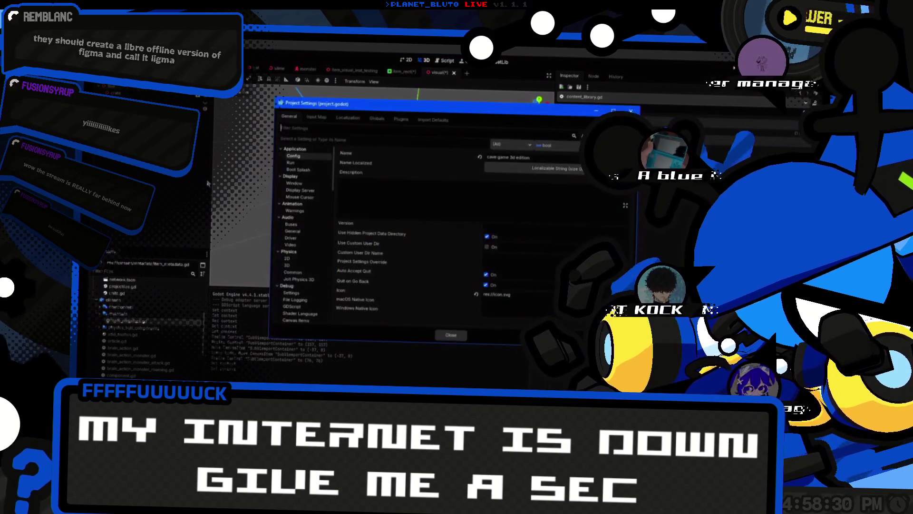
Add res://autoloads/item_library.gd as the ItemLibrary autoload in Project Settings, then close it
click(409, 119)
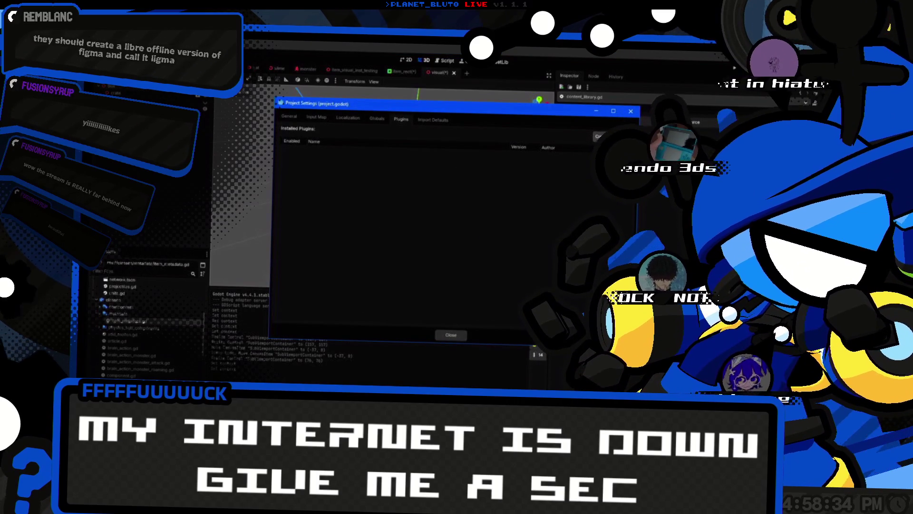
click(613, 136)
key(Escape)
click(377, 119)
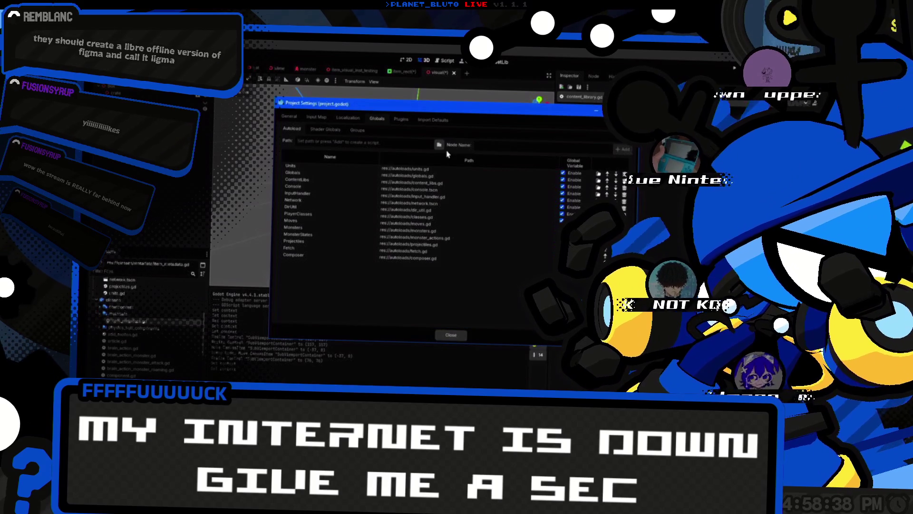
click(441, 148)
click(314, 280)
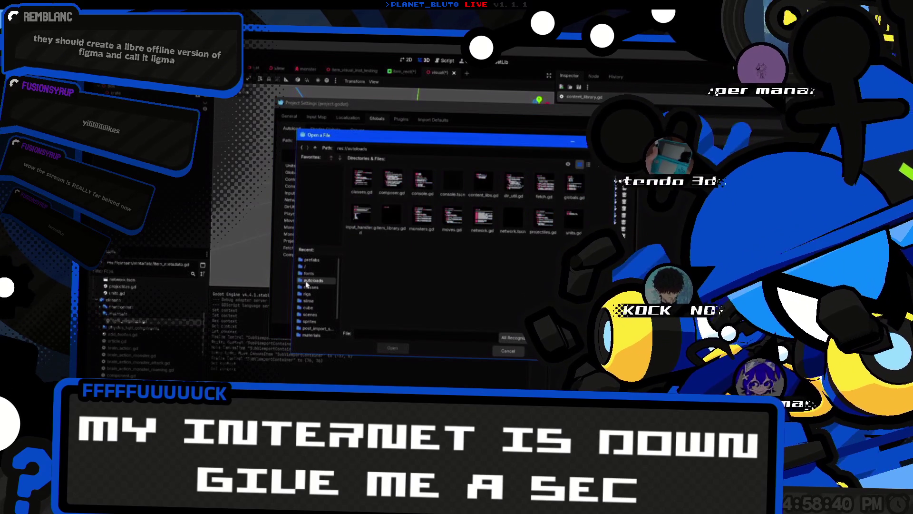
double_click(391, 216)
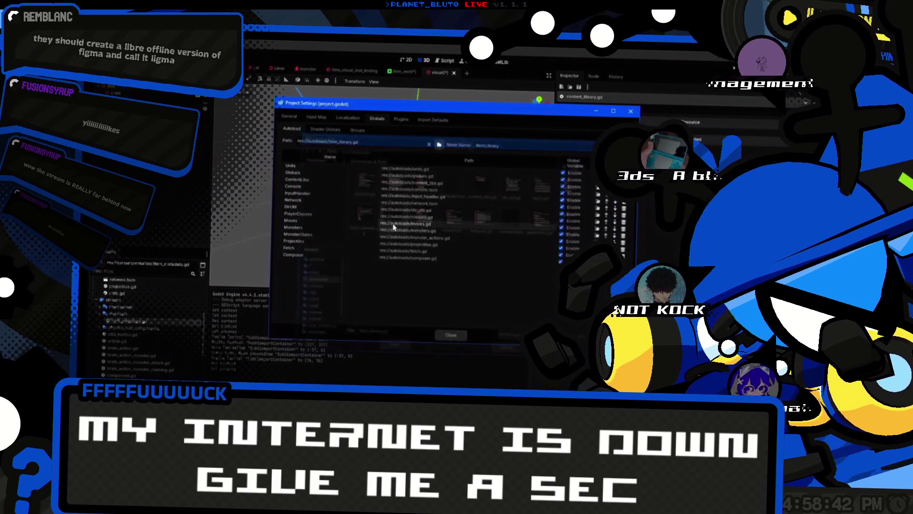
click(582, 145)
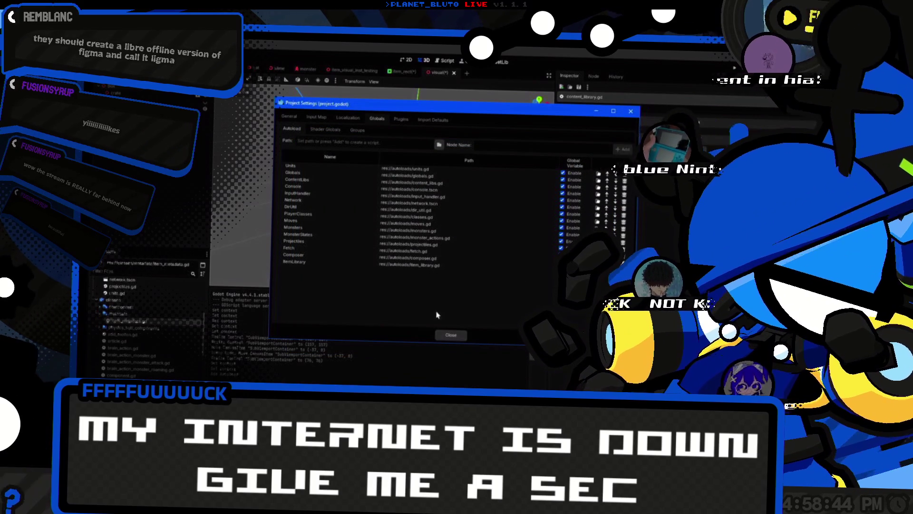
click(451, 335)
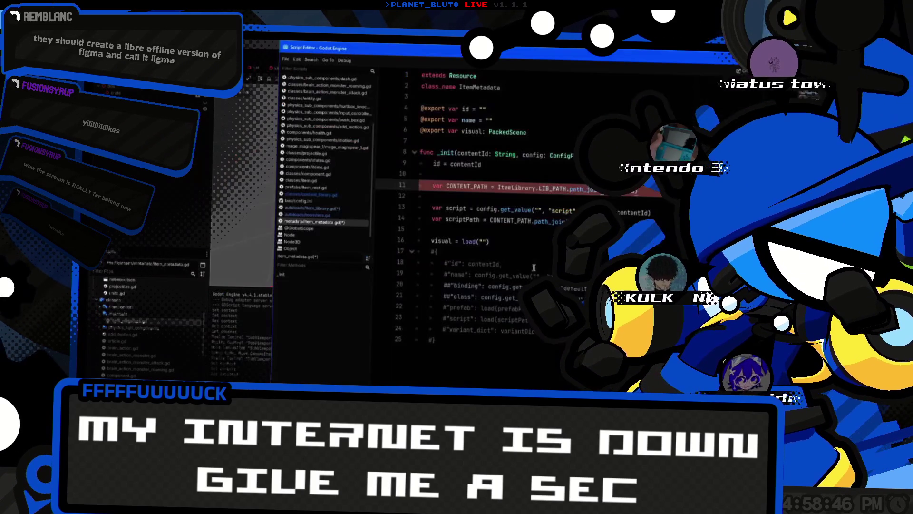
Review item_metadata.gd and select ItemLibrary on the CONTENT_PATH line
click(516, 197)
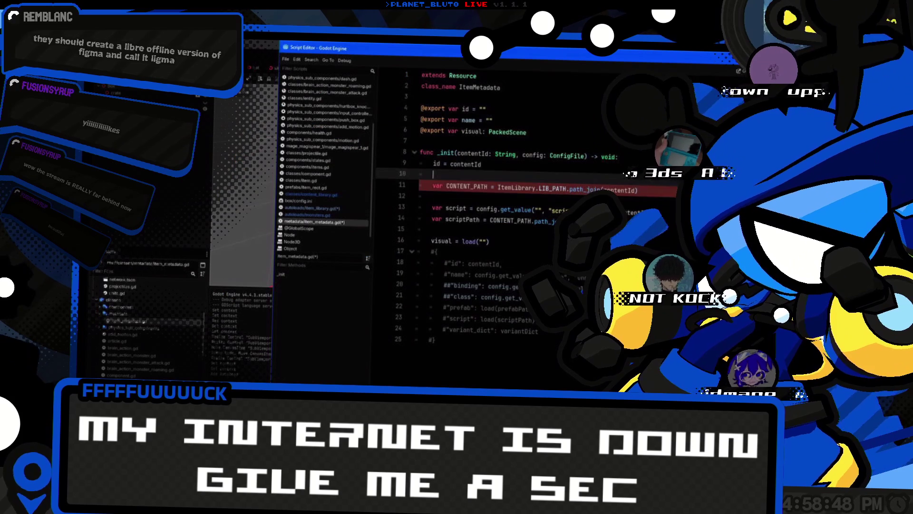
click(638, 190)
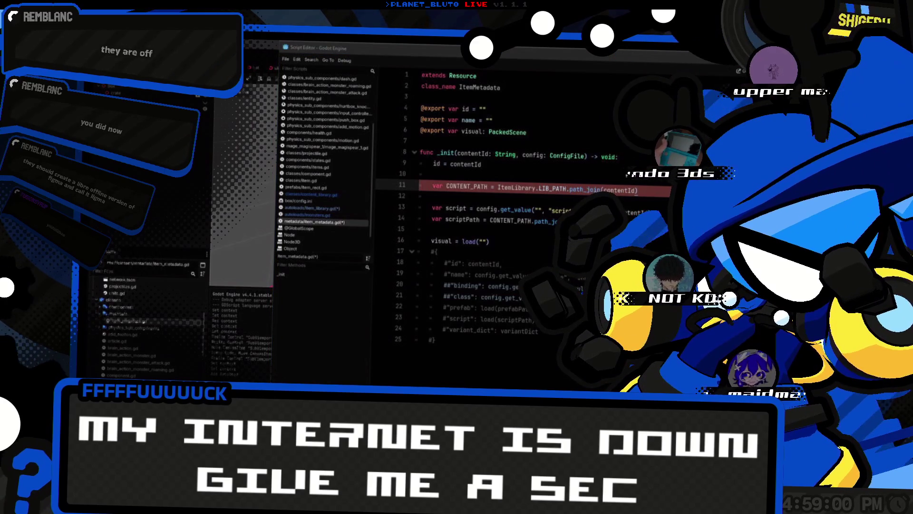
click(475, 286)
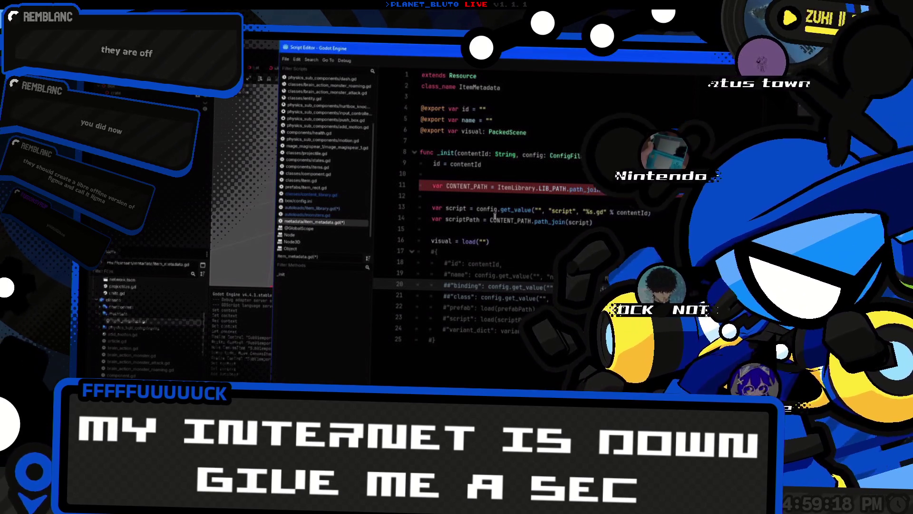
click(523, 221)
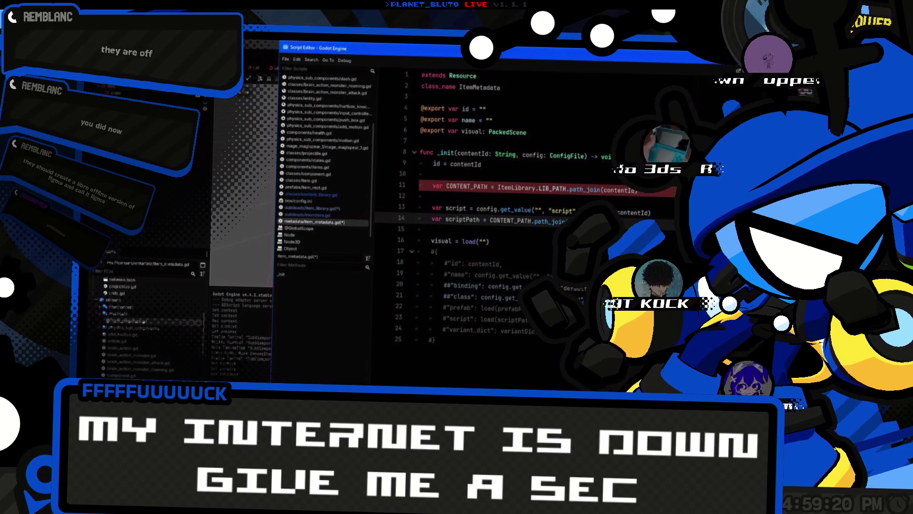
click(475, 209)
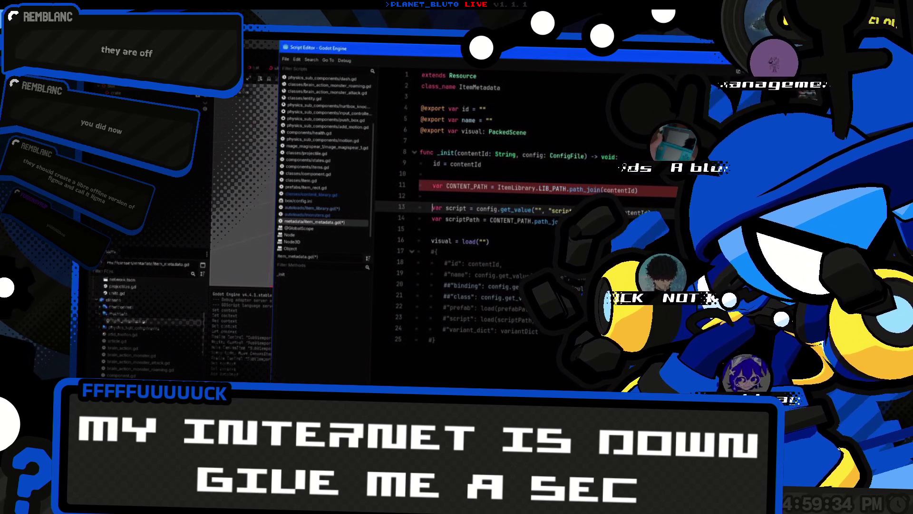
click(638, 189)
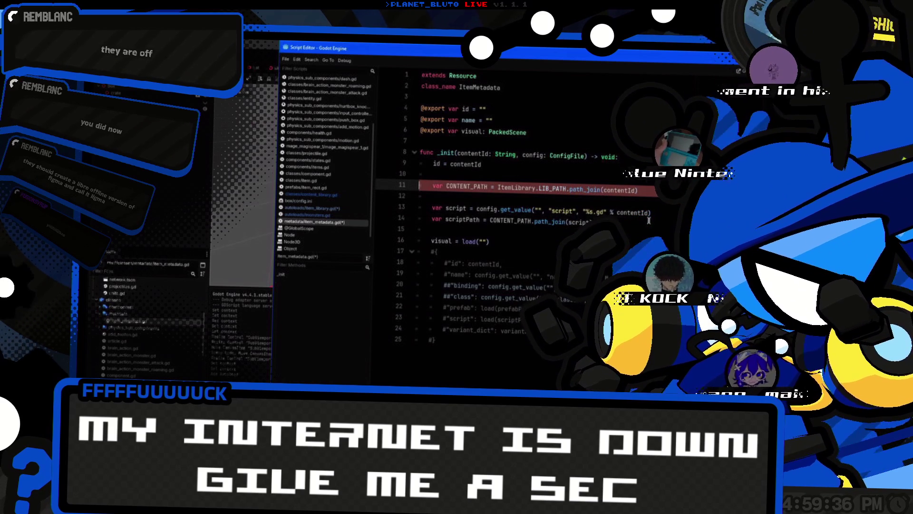
key(ctrl+shift+Left)
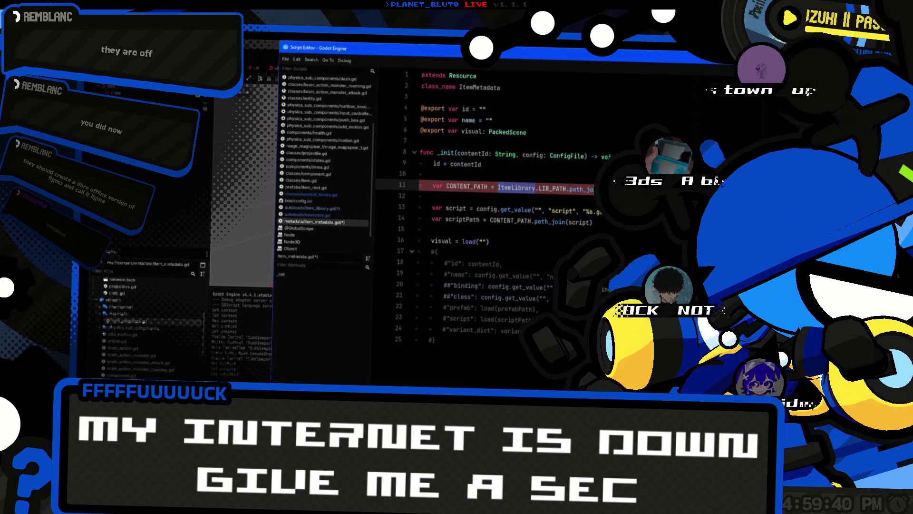
Confirm ItemLibrary in the autoload list, then open item_library.gd
click(323, 209)
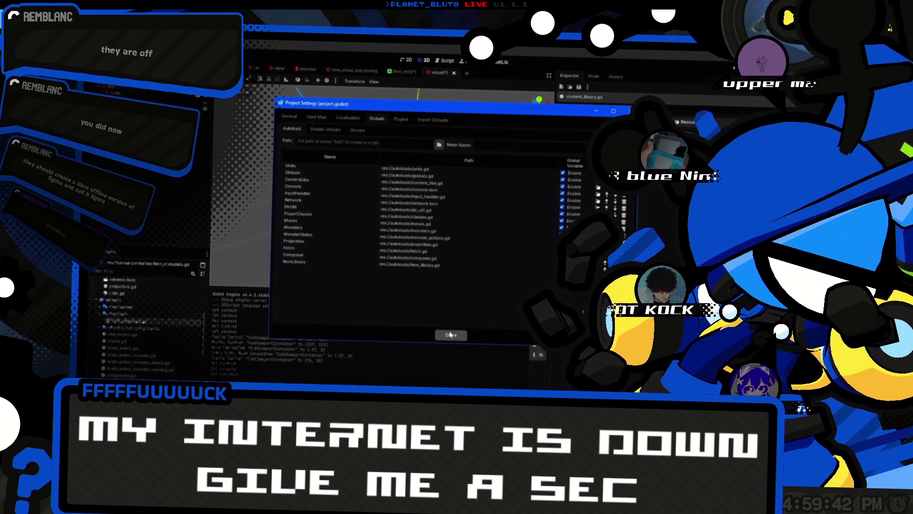
click(451, 335)
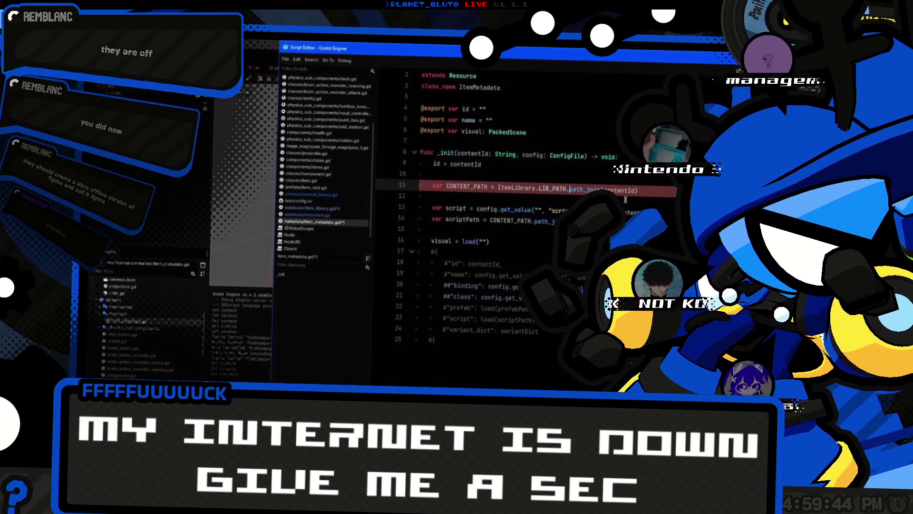
key(ctrl+Right)
key(ctrl+Right)
double_click(516, 188)
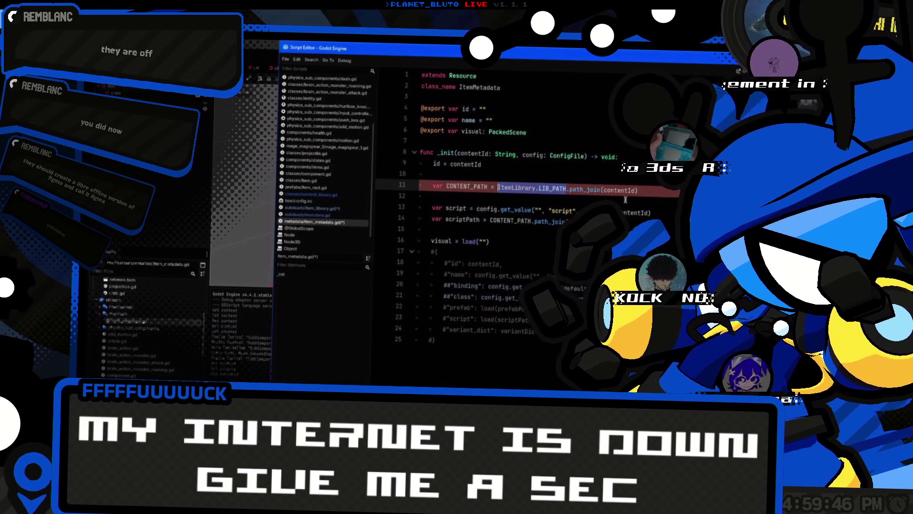
click(335, 209)
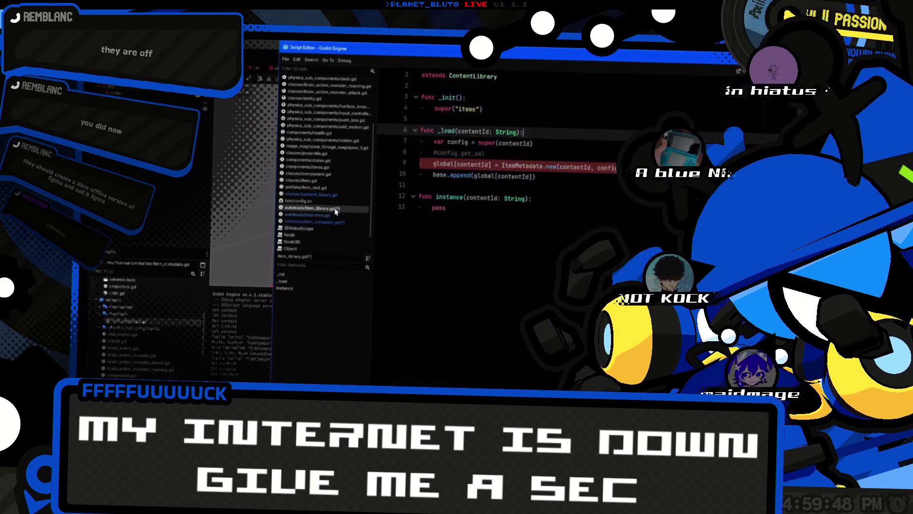
Look up LIB_PATH's definition in content_library.gd and return to item_metadata.gd
click(603, 207)
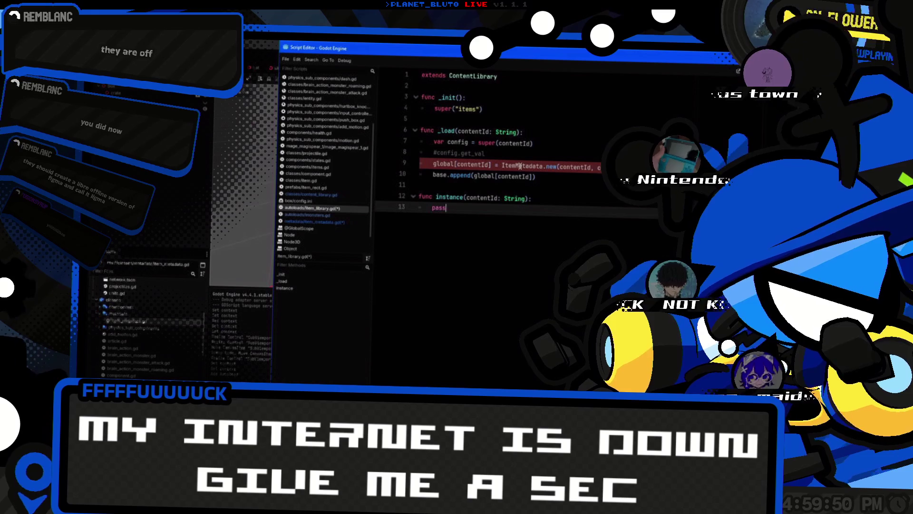
click(339, 222)
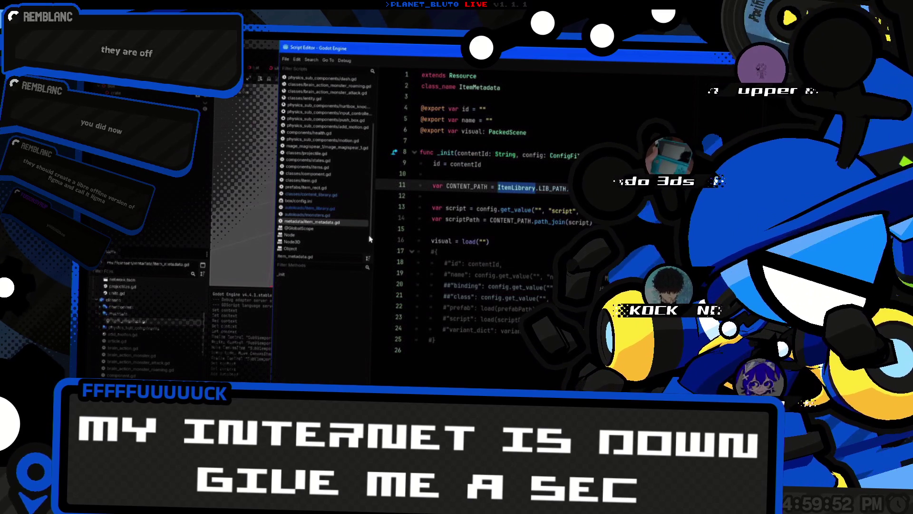
ctrl+click(544, 189)
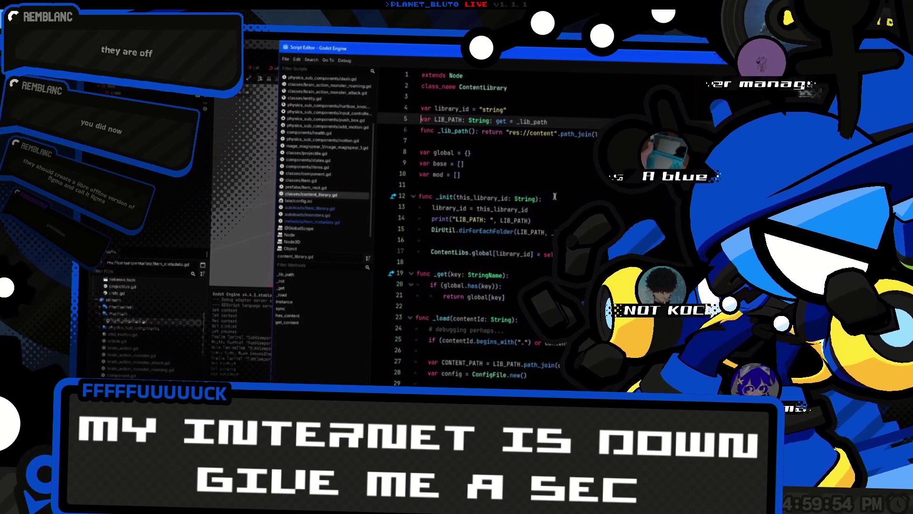
key(alt+Left)
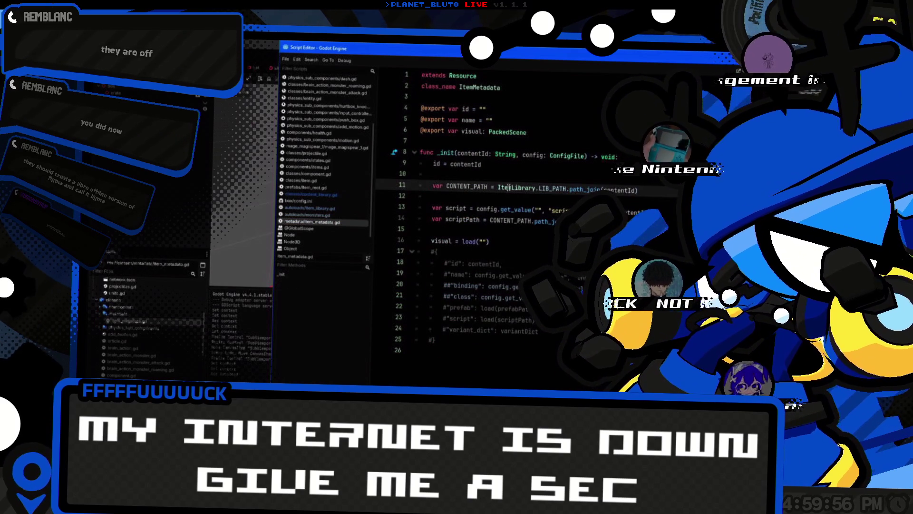
Highlight where CONTENT_PATH and the script variable are used in item_metadata.gd
click(652, 213)
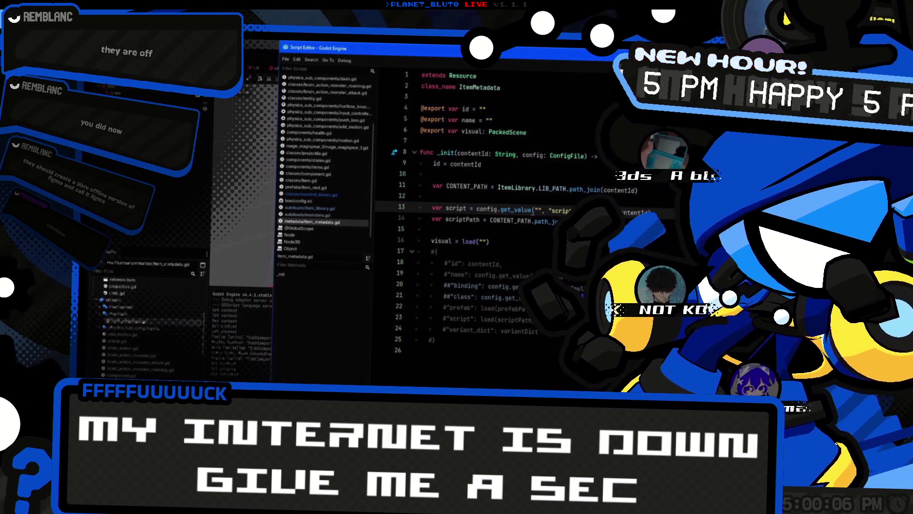
key(Down)
double_click(473, 186)
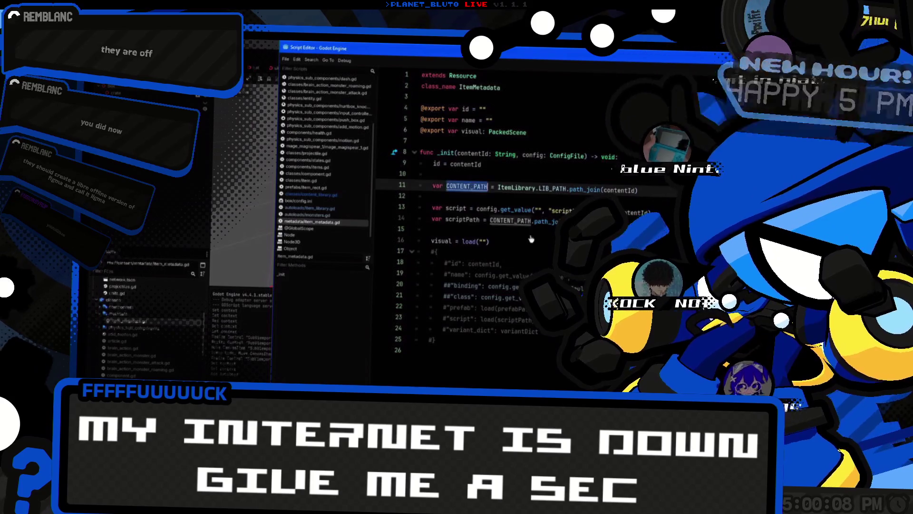
key(Down)
key(Down)
key(Down)
double_click(465, 187)
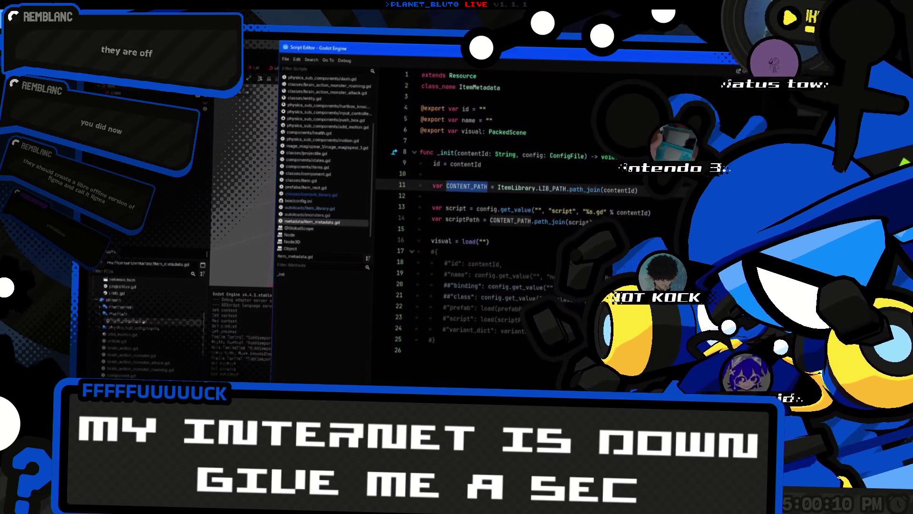
click(651, 213)
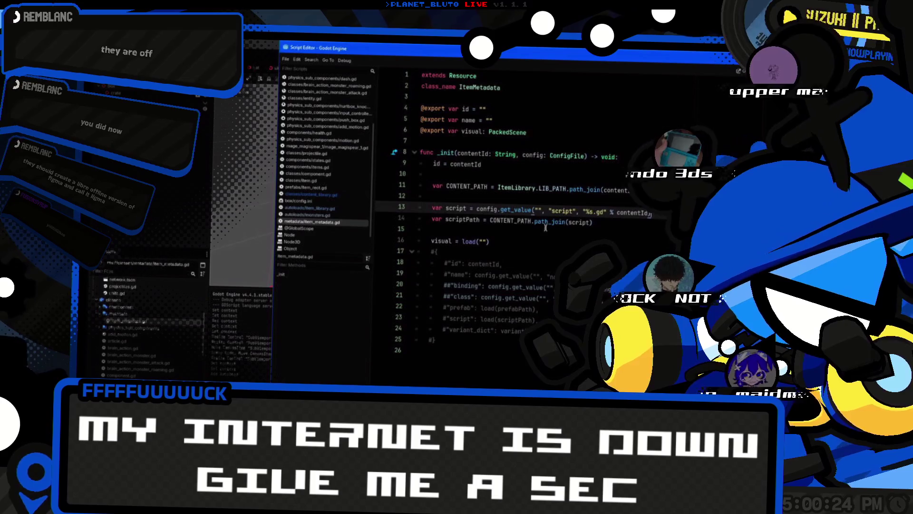
double_click(456, 209)
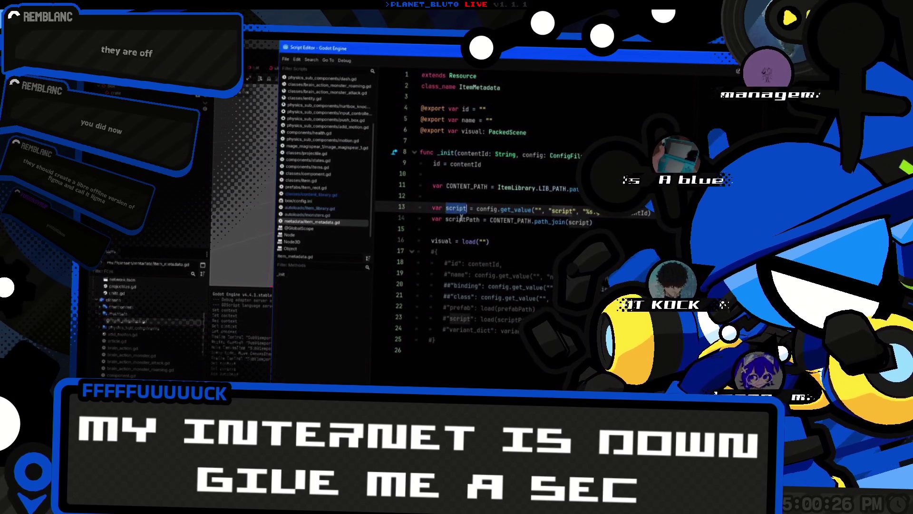
click(484, 241)
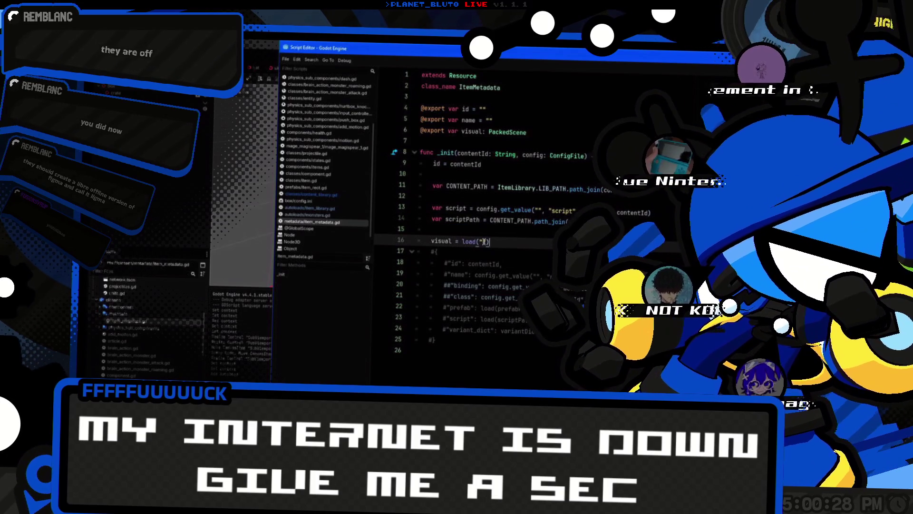
text(res://)
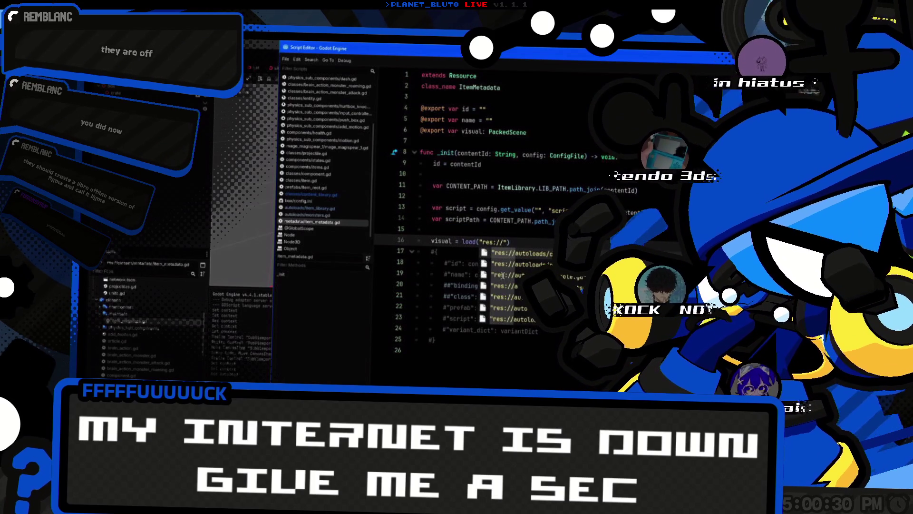
key(End)
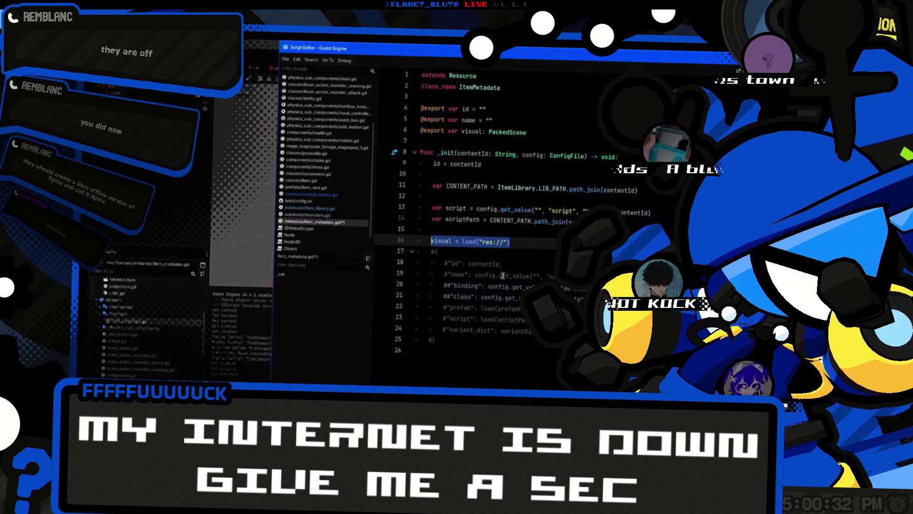
key(Up)
key(Up)
key(ctrl+shift+Right)
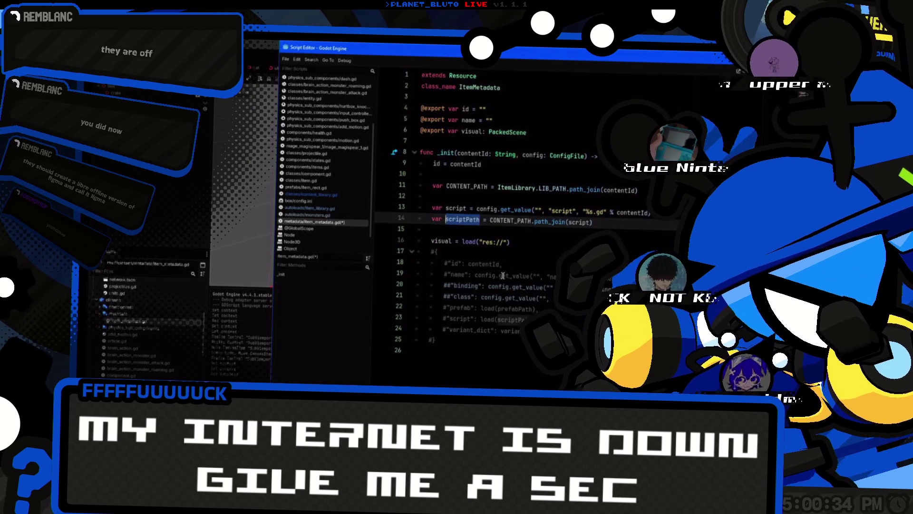
key(ctrl+c)
key(Down)
key(Down)
key(ctrl+shift+Right)
key(ctrl+v)
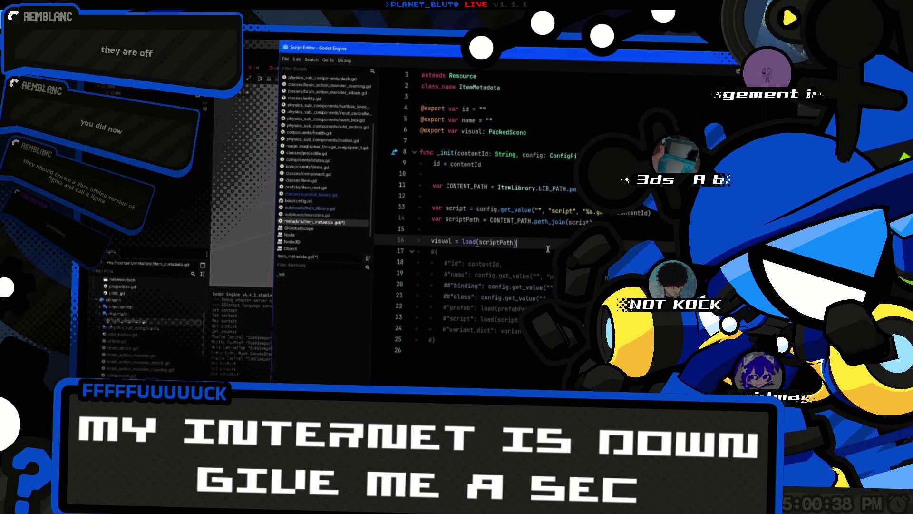
key(ctrl+shift+d)
key(Down)
key(Down)
key(Down)
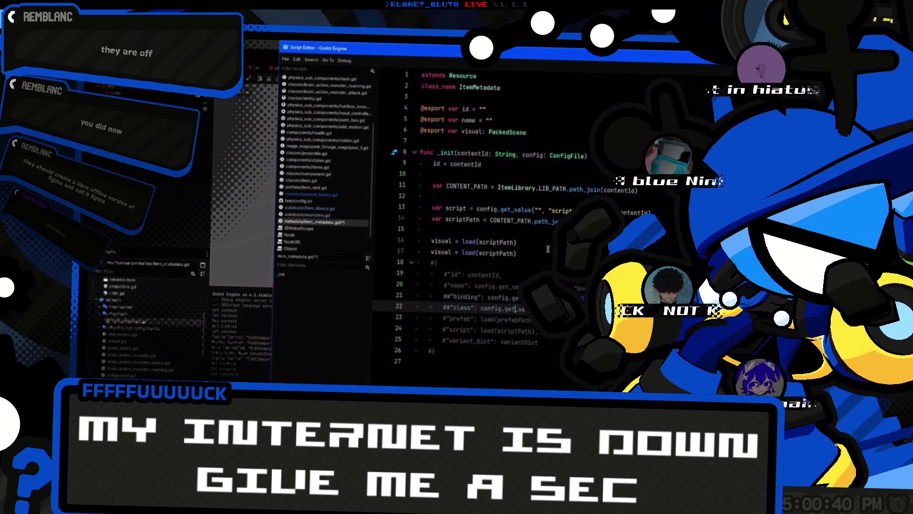
key(Up)
key(ctrl+shift+Right)
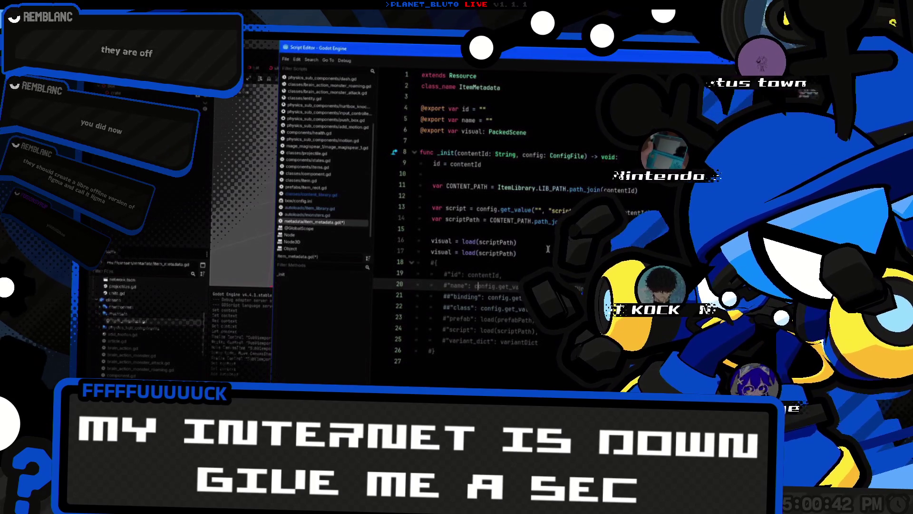
key(ctrl+c)
key(Up)
key(Up)
key(Up)
key(Home)
key(ctrl+shift+Right)
key(ctrl+v)
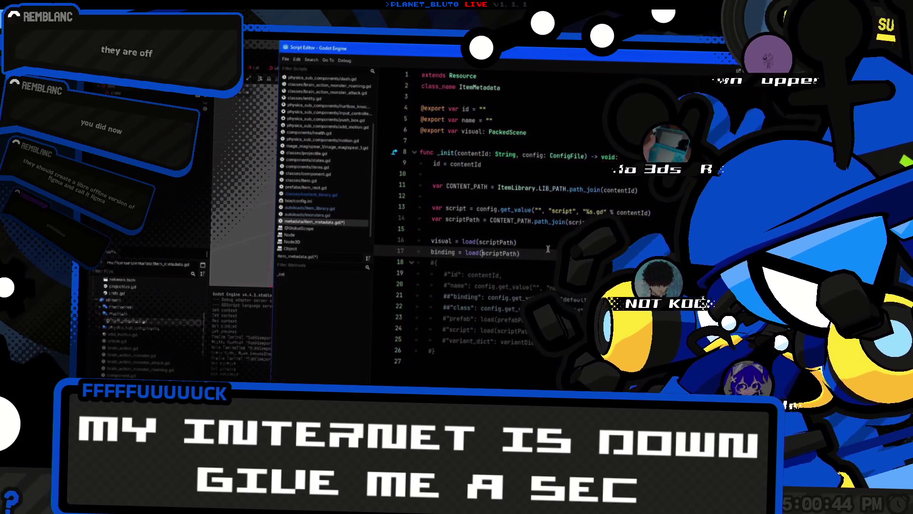
key(ctrl+z)
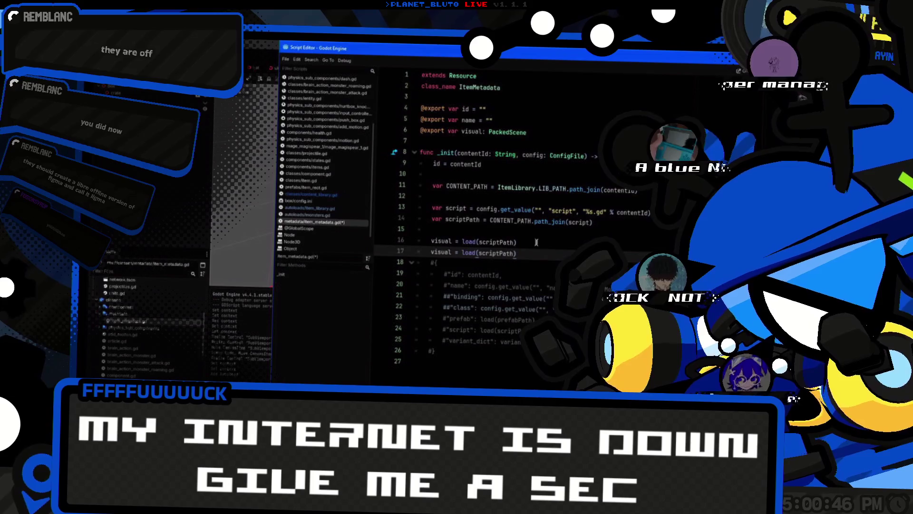
click(496, 252)
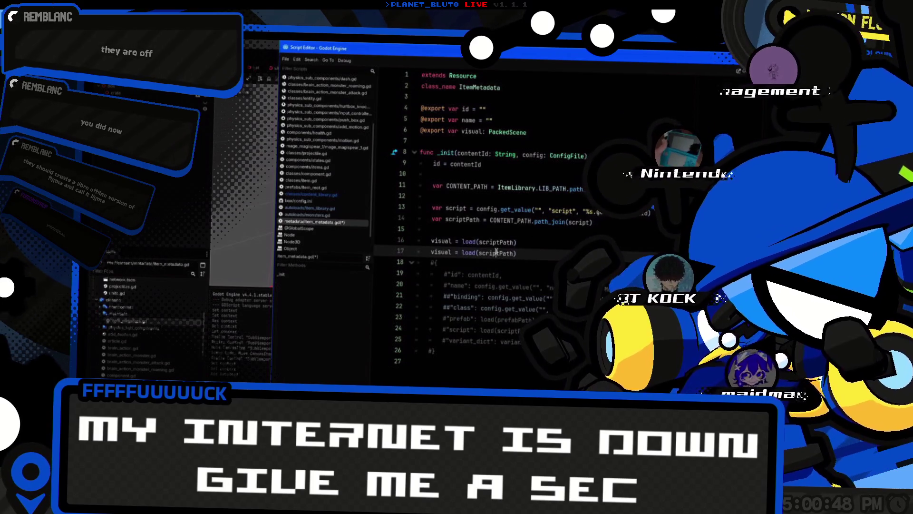
double_click(496, 252)
key(Up)
key(Up)
key(Up)
key(Down)
key(Down)
key(Down)
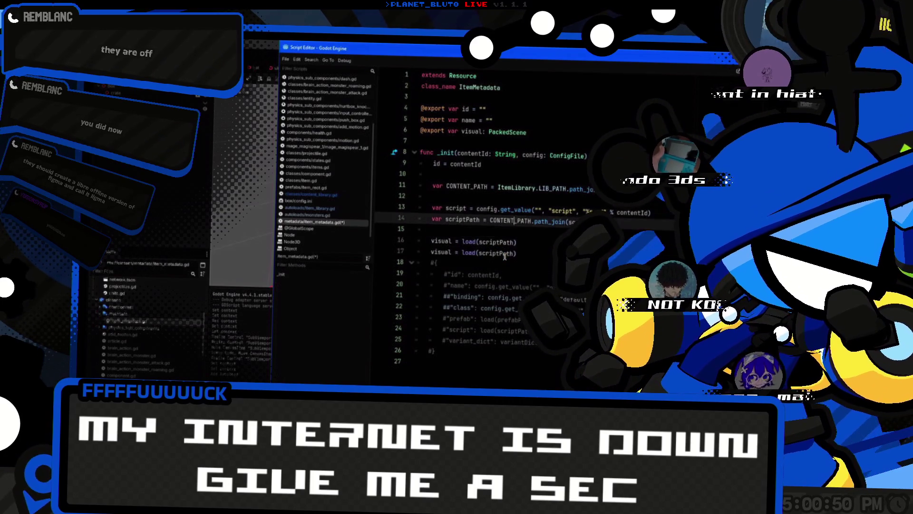
key(Up)
key(Up)
key(Up)
key(Down)
key(Down)
key(Down)
key(Up)
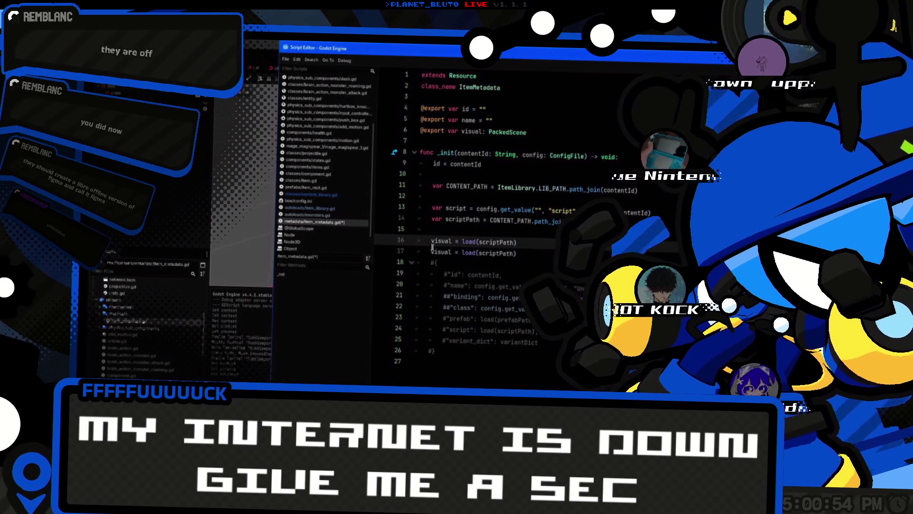
click(537, 129)
Duplicate the visual PackedScene export and rename the two exports visual_prefab and script_prefab
key(ctrl+shift+d)
key(Down)
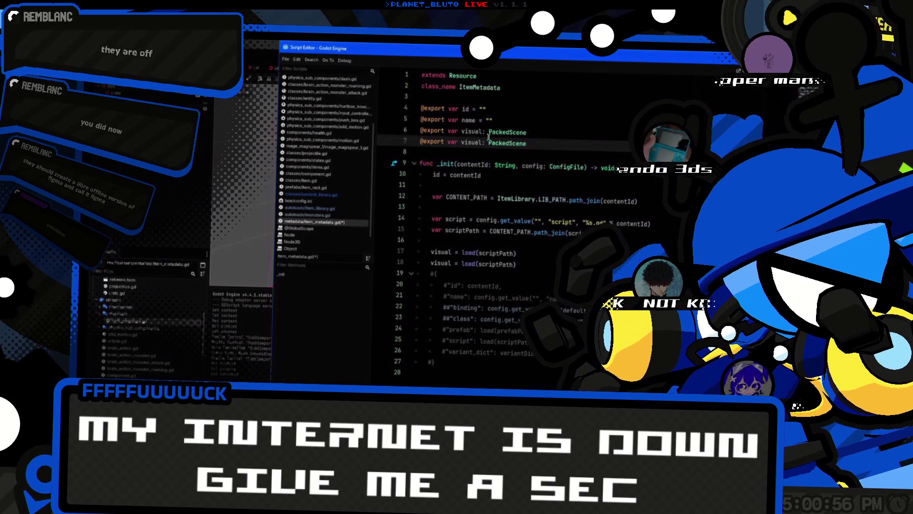
key(alt+Up)
key(alt+Up)
key(Down)
key(Down)
key(ctrl+Right)
key(ctrl+Right)
key(ctrl+shift+Right)
text(script)
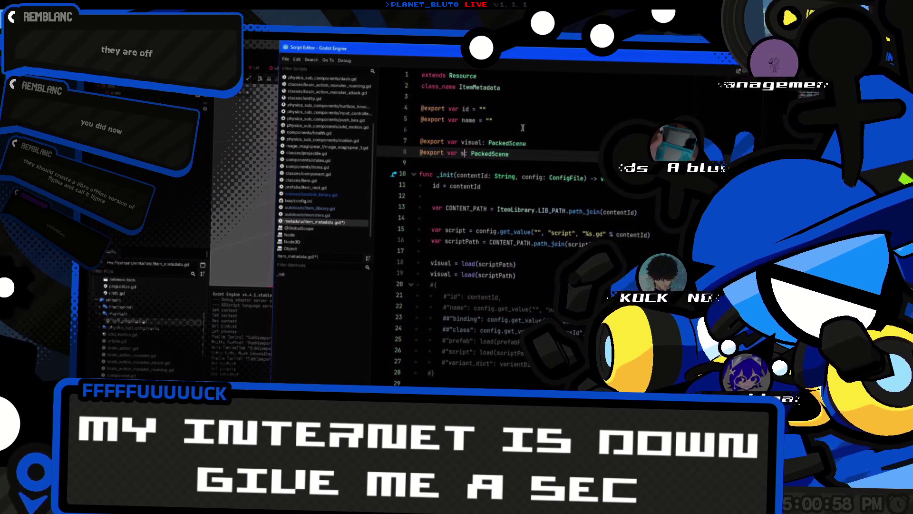
key(BackSpace)
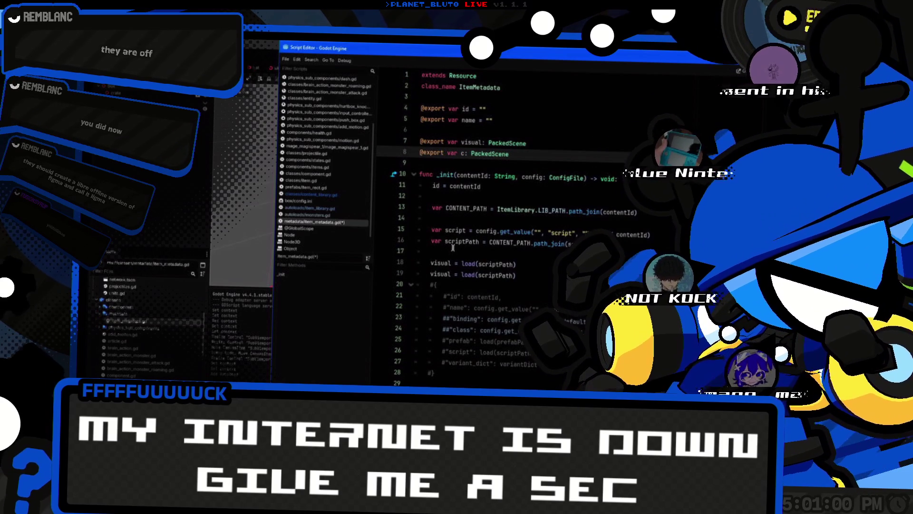
text(script)
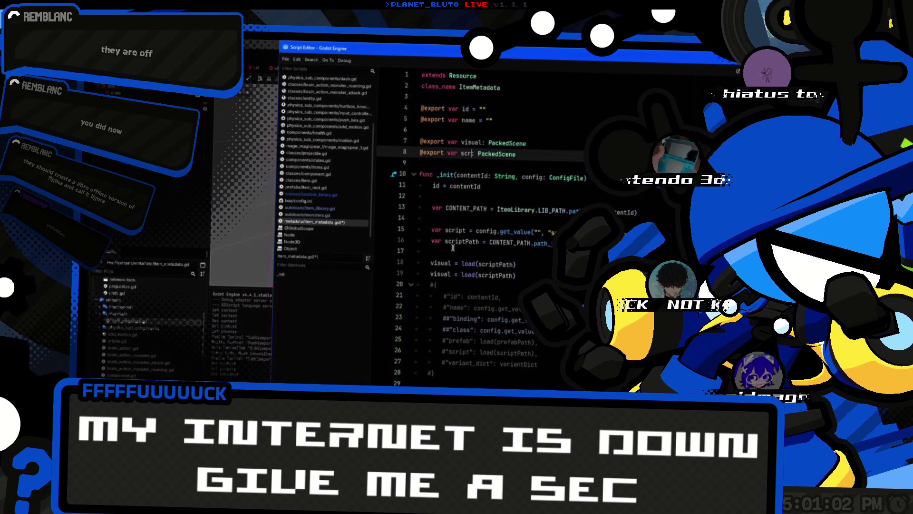
text(_prefab)
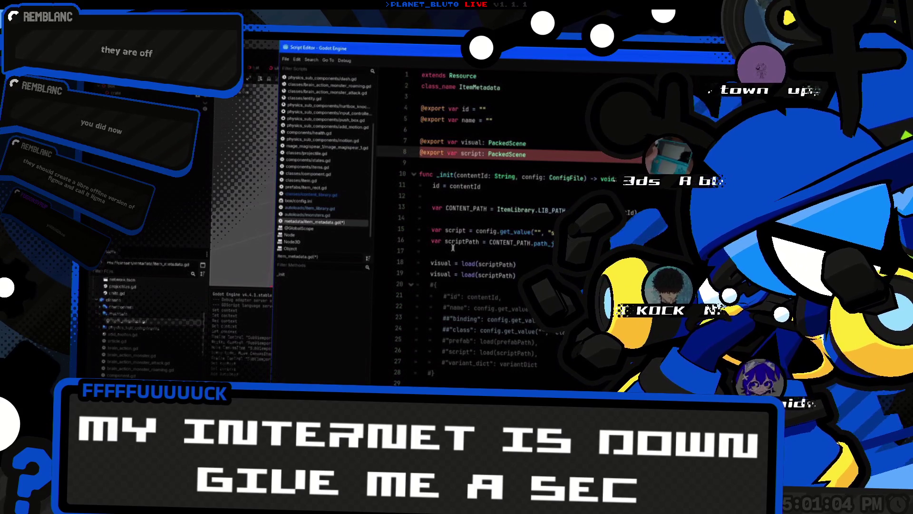
key(Up)
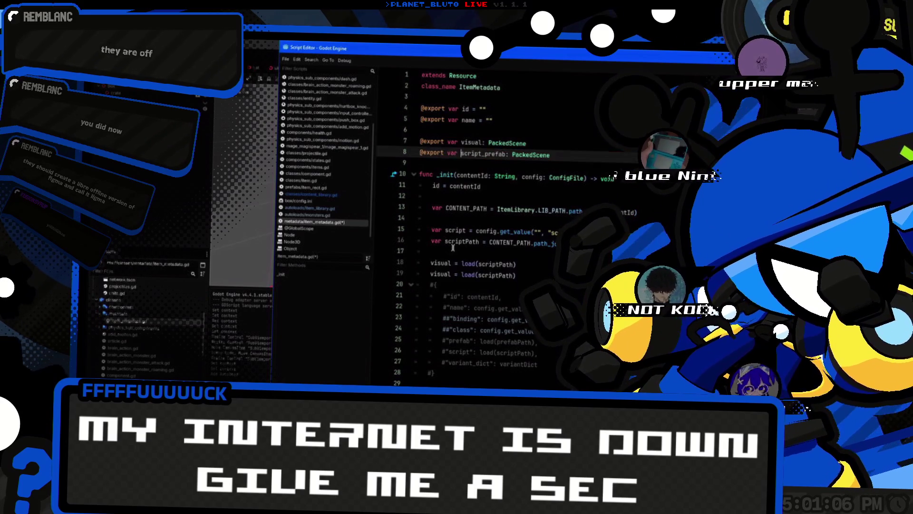
text(_prefab)
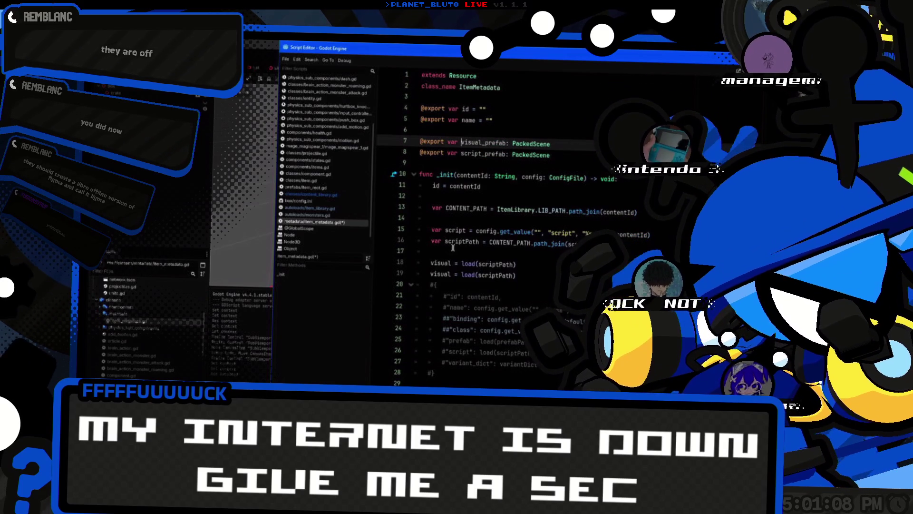
Rename the two load assignments in _init to visual_prefab and script_prefab
click(450, 264)
text(_prefab)
key(Down)
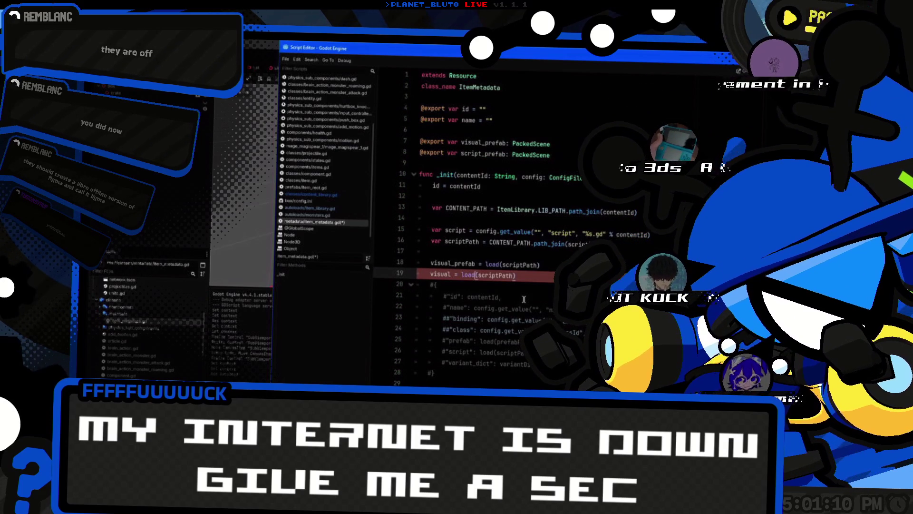
key(Home)
key(ctrl+shift+Right)
text(scripts)
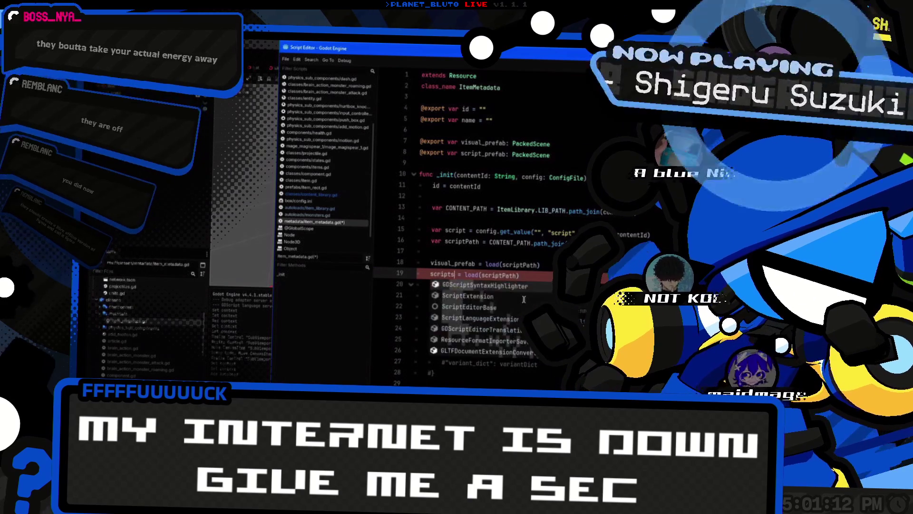
key(BackSpace)
text(_prefab)
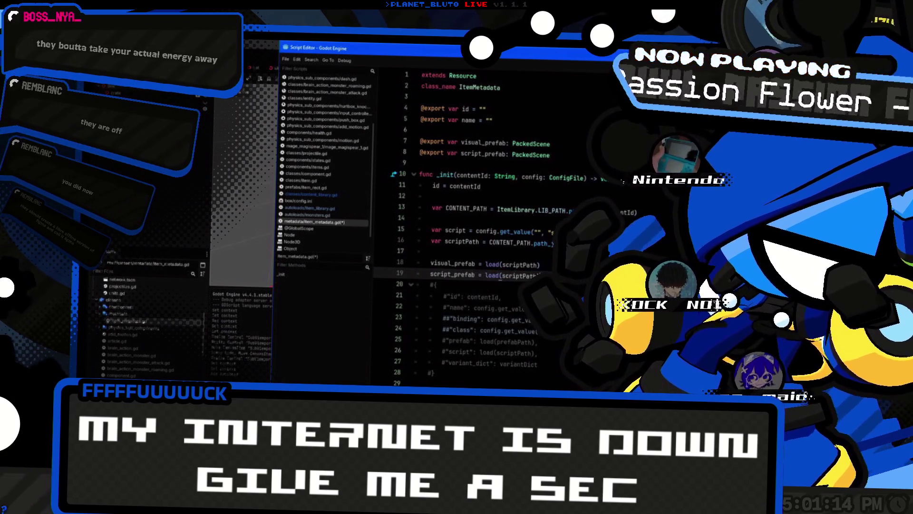
key(ctrl+shift+Return)
key(BackSpace)
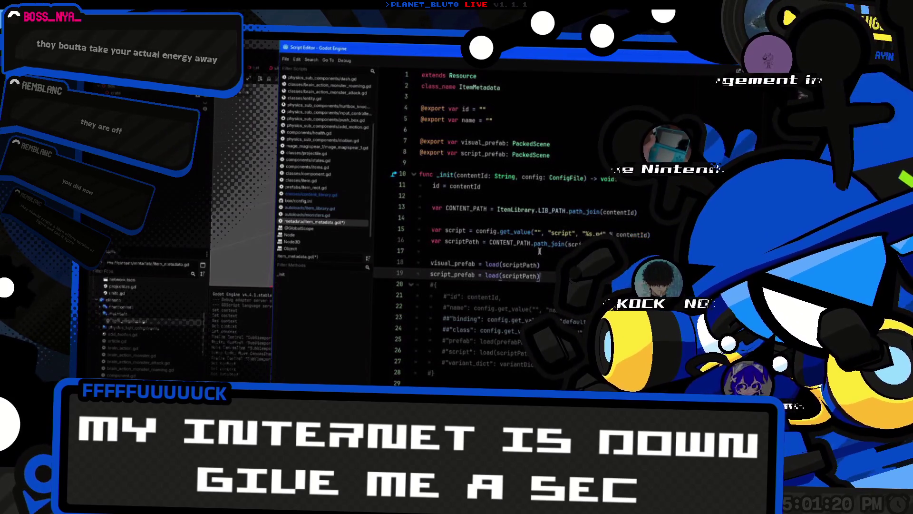
key(ctrl+Return)
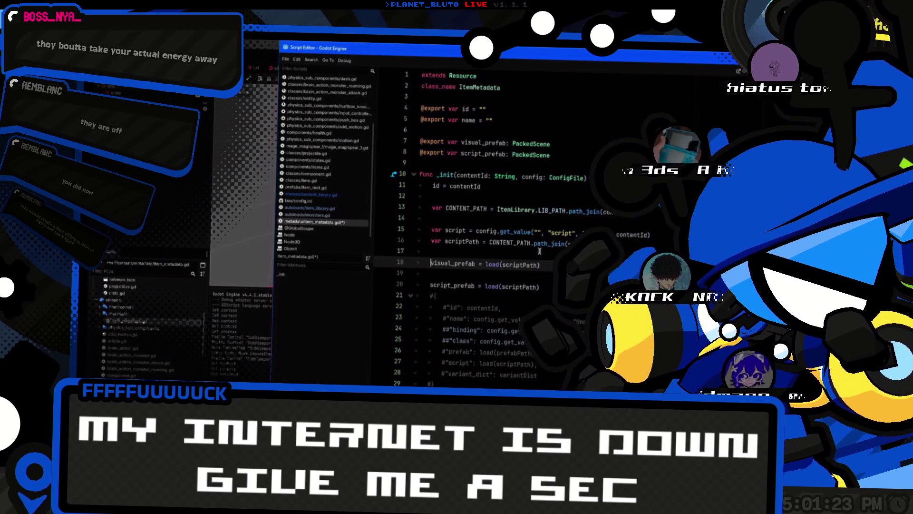
Move script_prefab above visual_prefab and paste a copy of the script and scriptPath lookup lines
key(ctrl+shift+k)
key(shift+End)
key(ctrl+x)
key(Up)
key(ctrl+v)
key(Return)
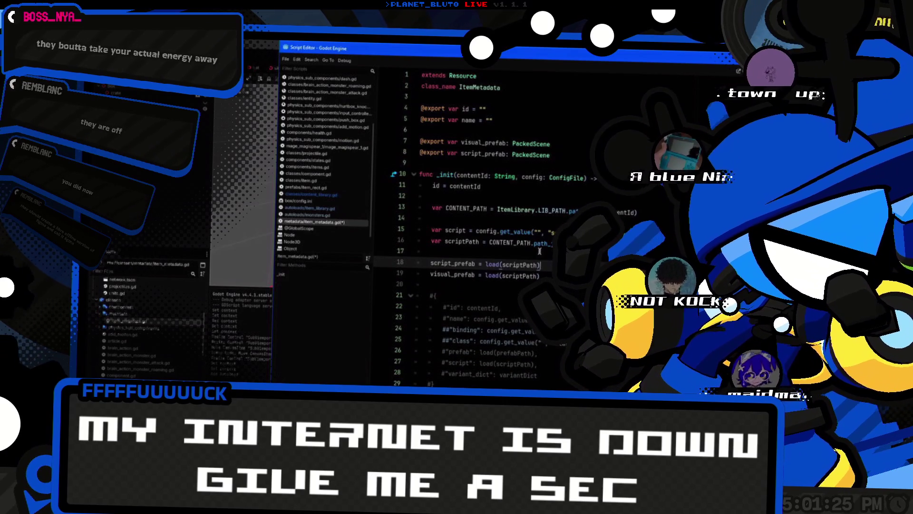
key(Return)
key(Return)
key(Up)
key(Up)
key(Up)
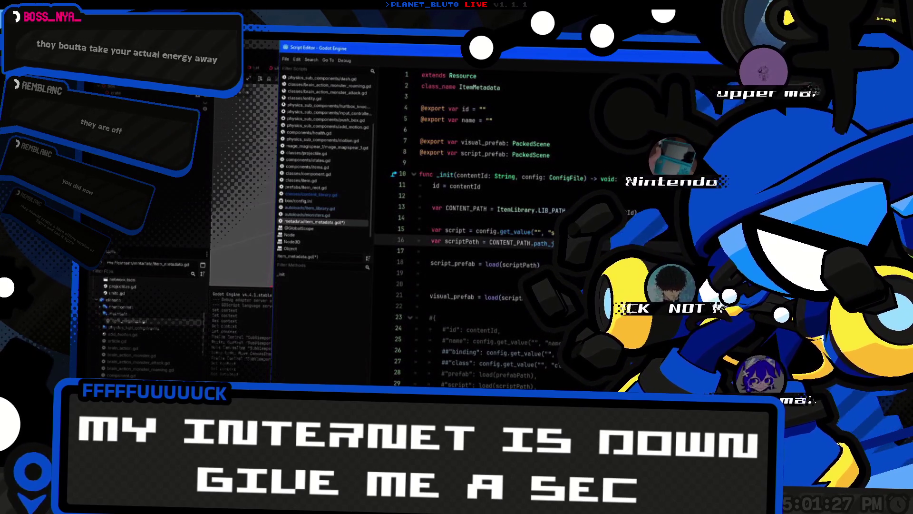
key(Down)
key(Down)
key(ctrl+v)
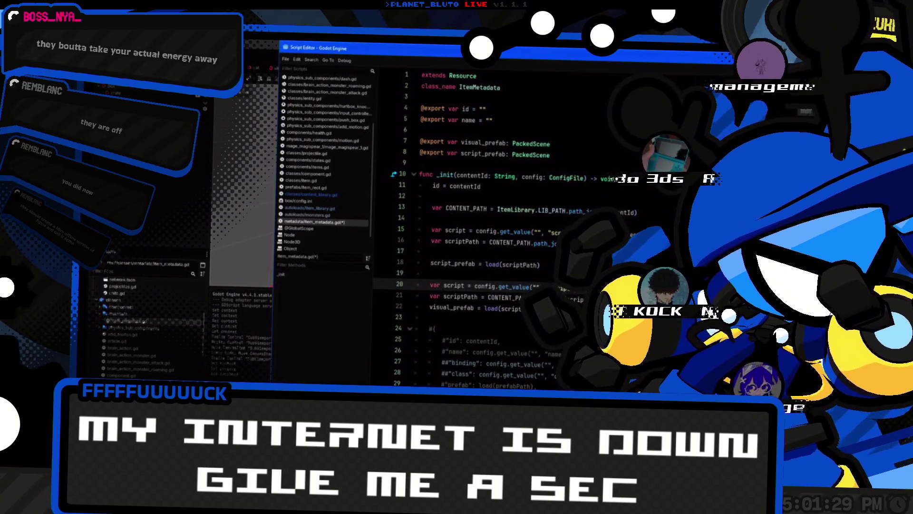
key(Home)
key(Down)
key(Down)
key(Return)
key(Up)
key(Up)
key(Up)
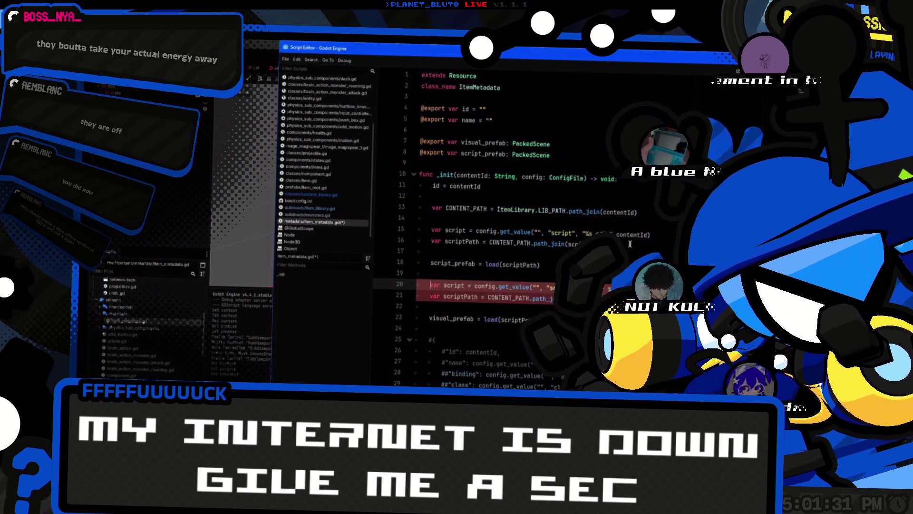
Rename the pasted lookups to visual and visualPath, and load visual_prefab from visualPath
key(ctrl+shift+Right)
text(v)
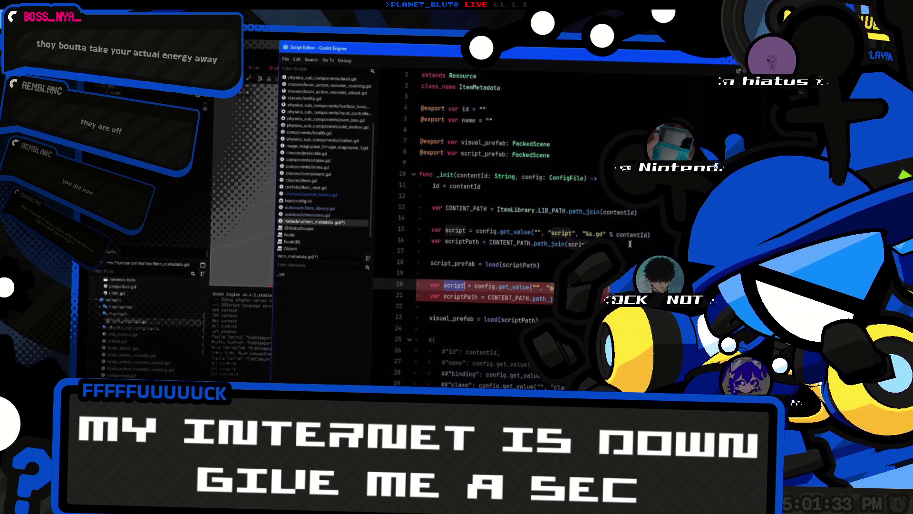
text(isual)
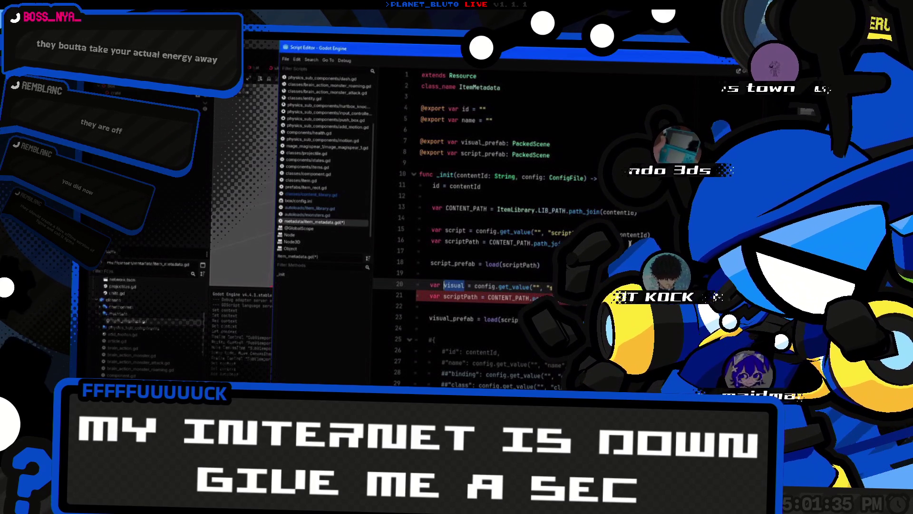
key(End)
key(ctrl+shift+Left)
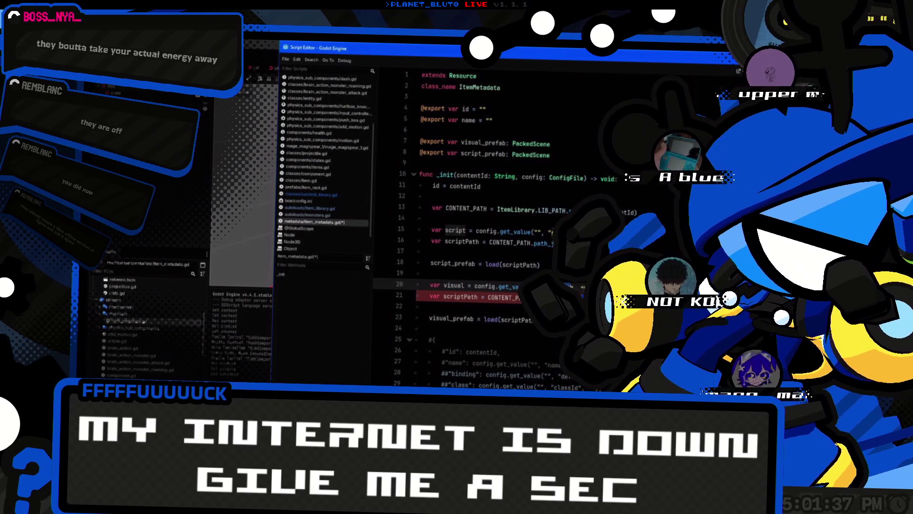
text(visual)
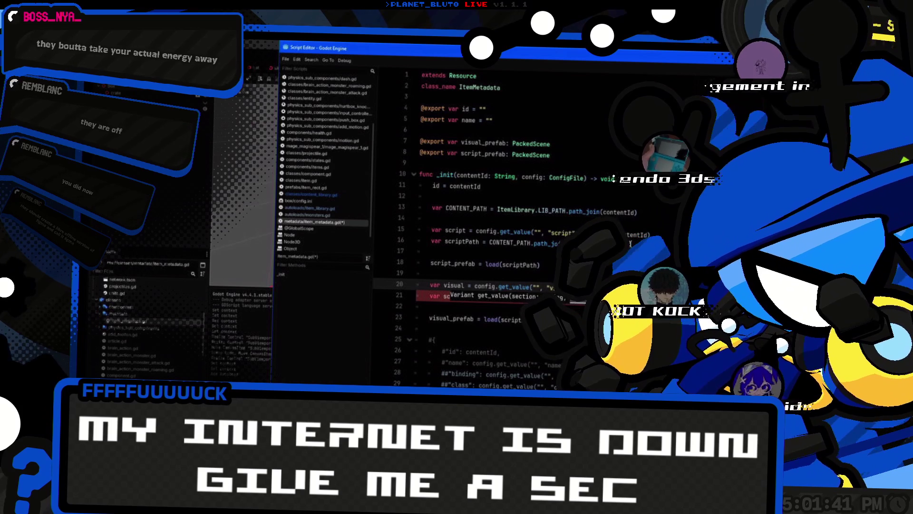
key(Escape)
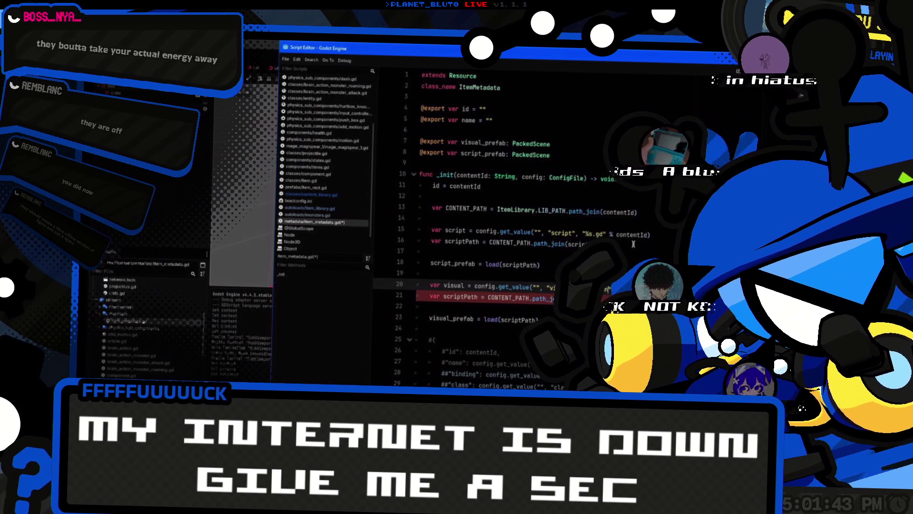
key(Down)
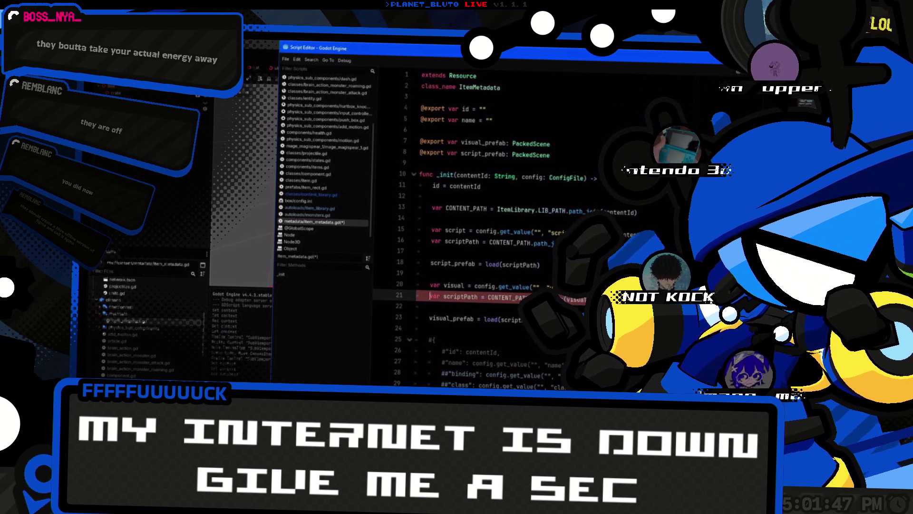
key(shift+Right)
key(shift+Right)
key(shift+Right)
text(visual)
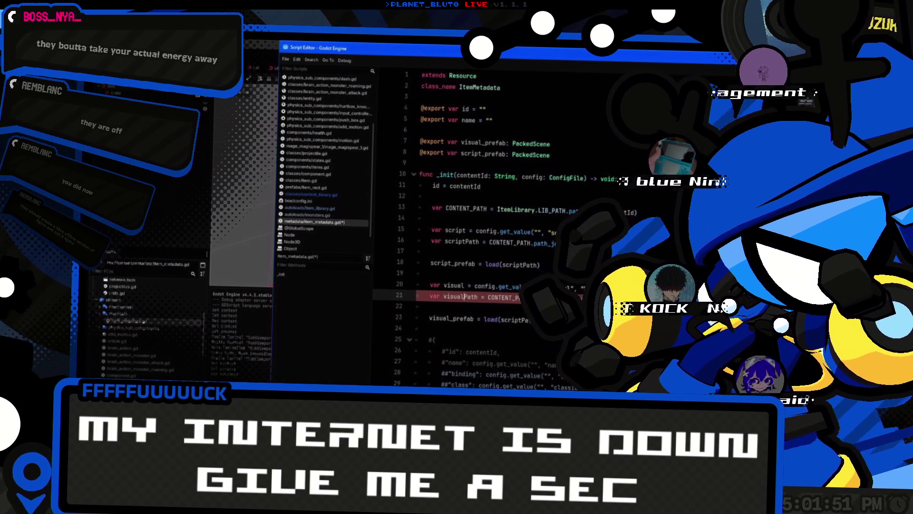
key(Down)
key(Down)
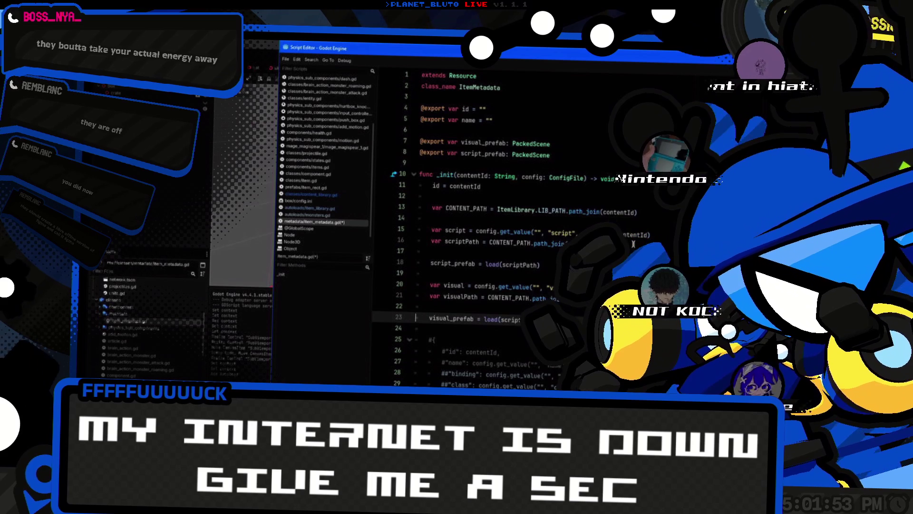
text(visualPath)
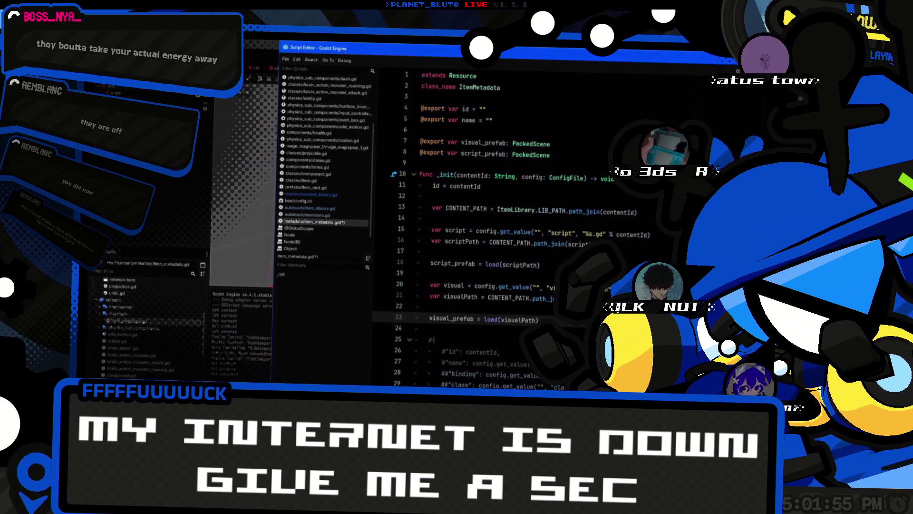
click(430, 297)
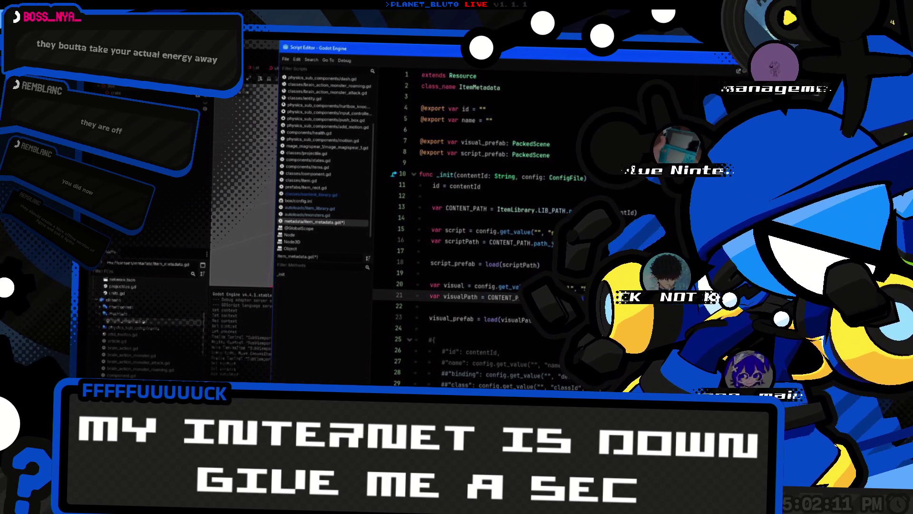
click(452, 318)
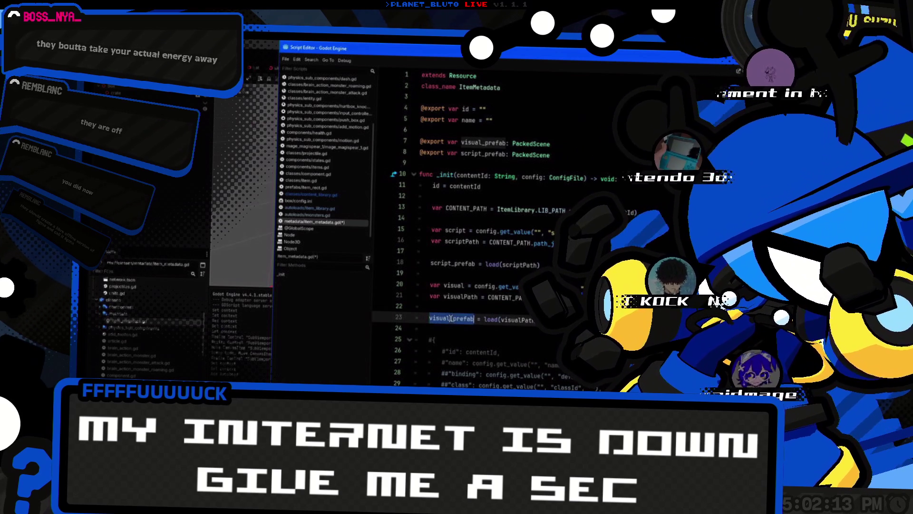
double_click(452, 318)
scroll(452, 317, down, 1)
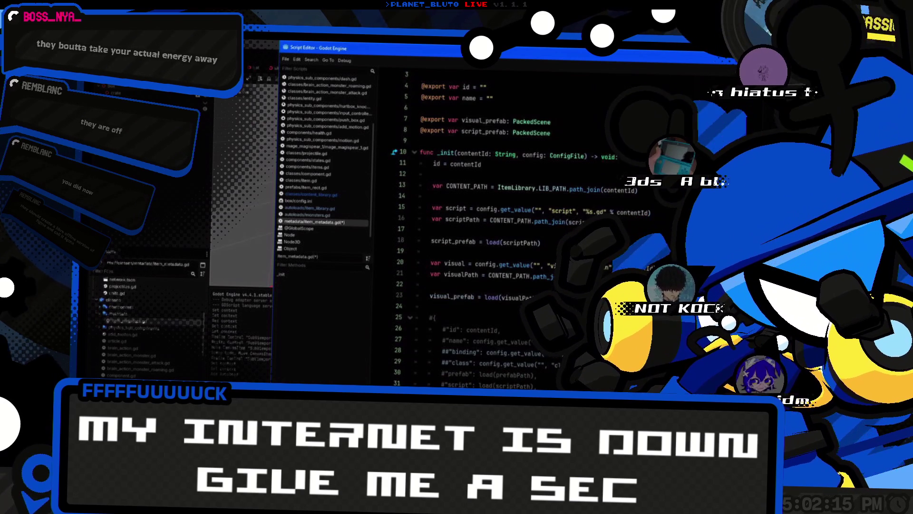
click(542, 375)
double_click(452, 297)
scroll(452, 297, up, 1)
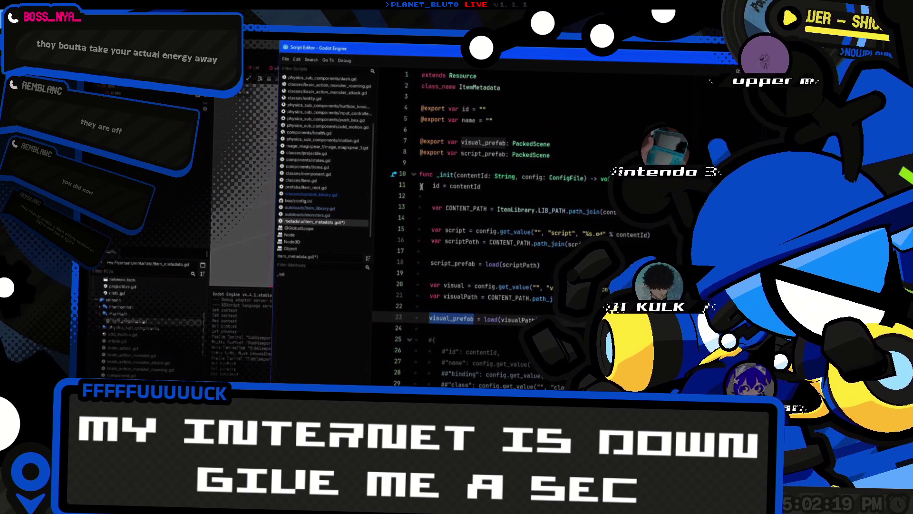
double_click(436, 186)
click(457, 209)
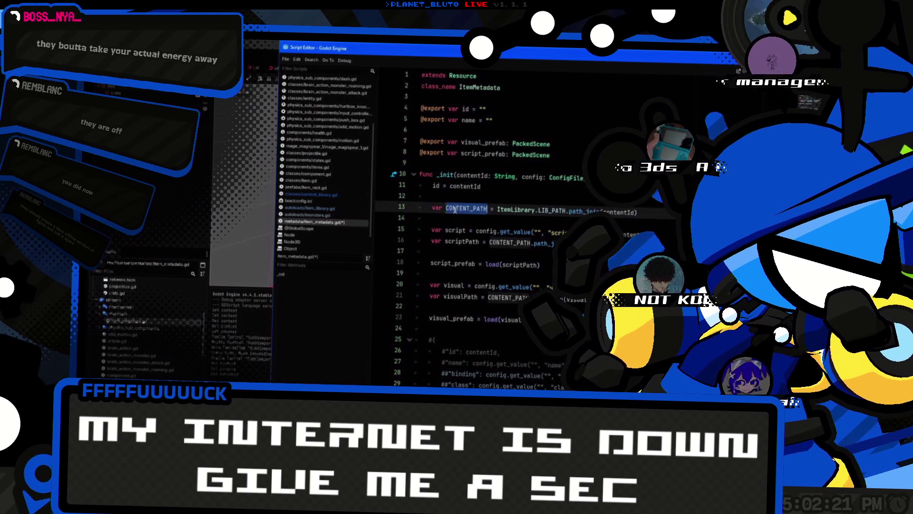
click(472, 230)
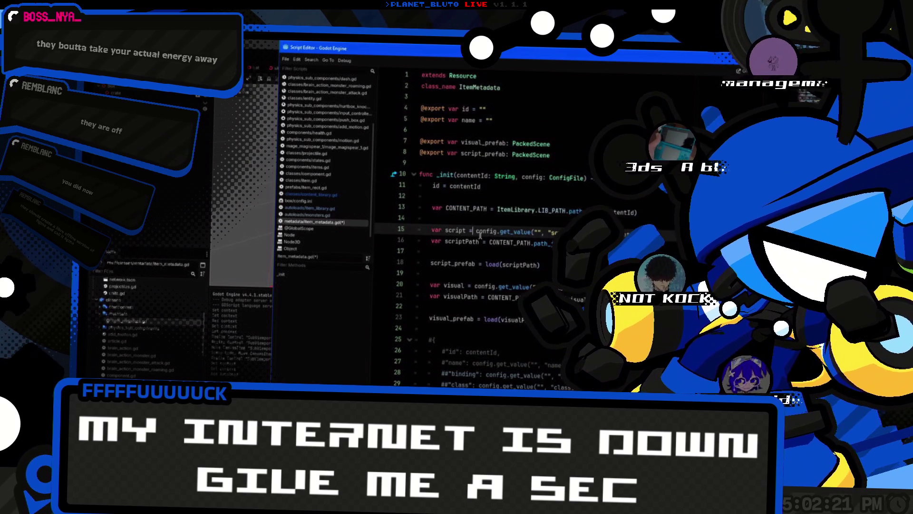
double_click(455, 266)
click(458, 317)
click(440, 185)
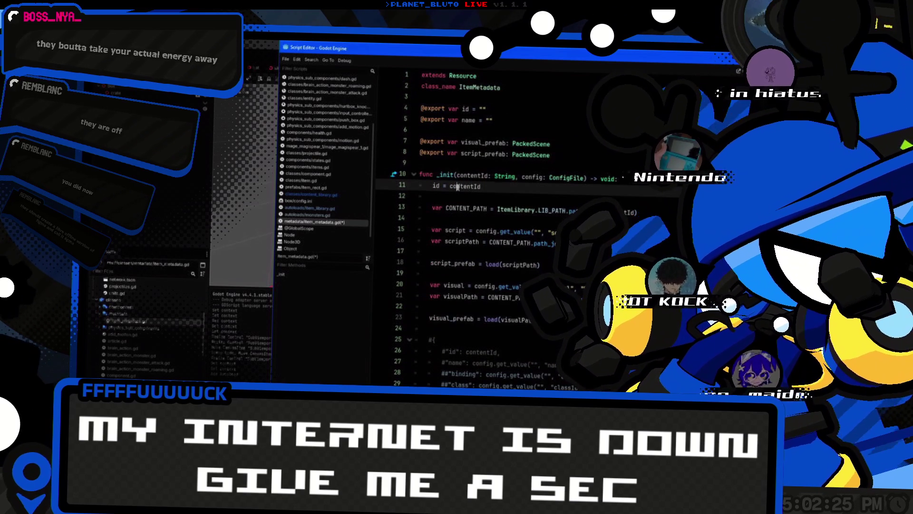
key(End)
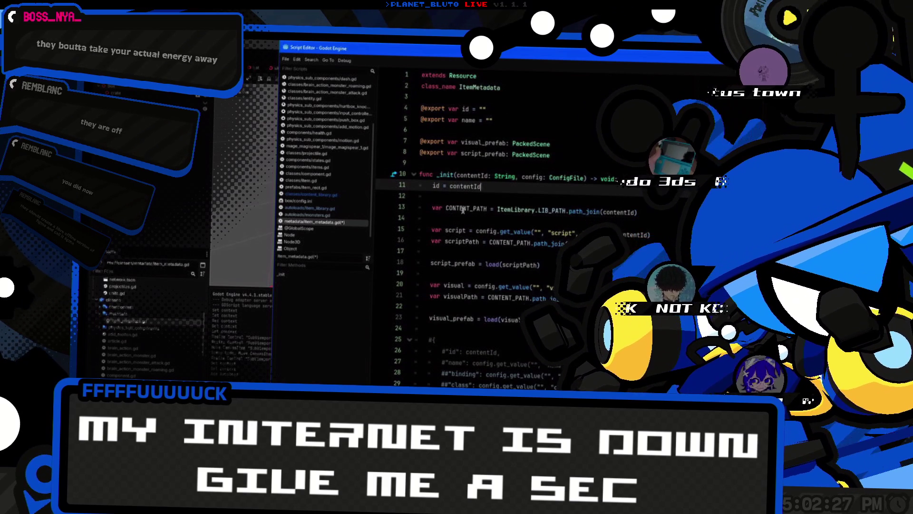
Add name = config.get_value("", "name", "Unnamed Item") after the id line, with a trailing comment
key(Return)
text(name = )
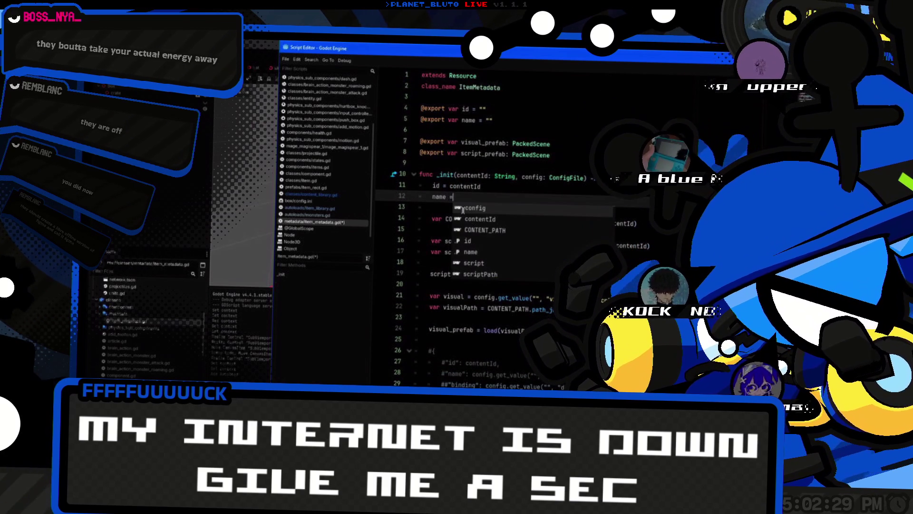
text(conf)
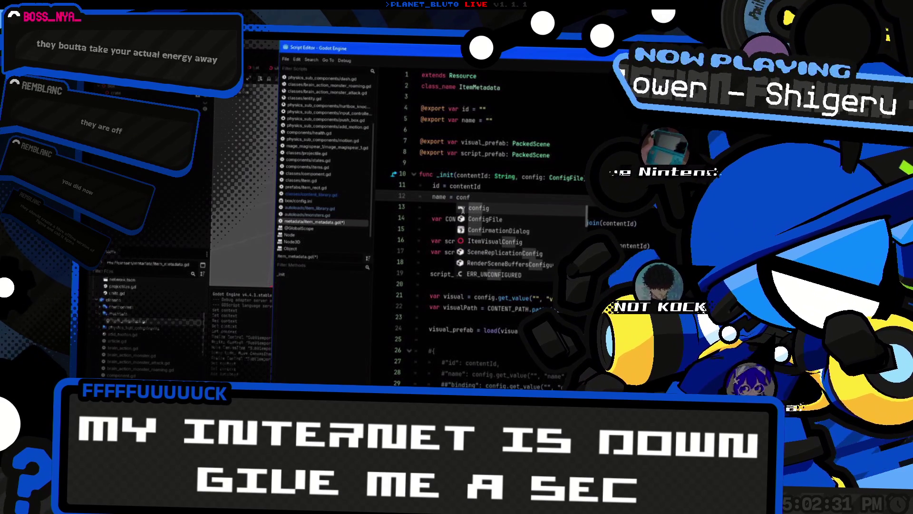
text(ig.)
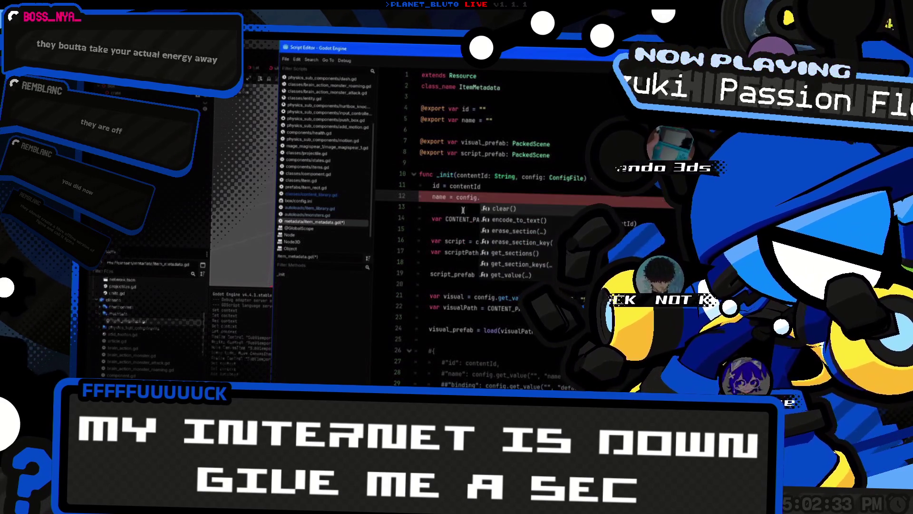
text(get_v)
key(Return)
text(")
text(, "name", "Unnamed Item"))
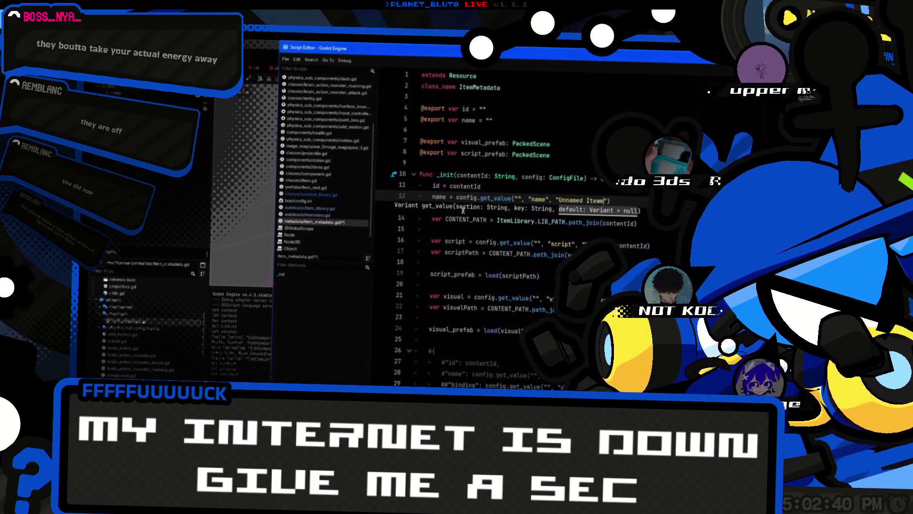
key(BackSpace)
key(BackSpace)
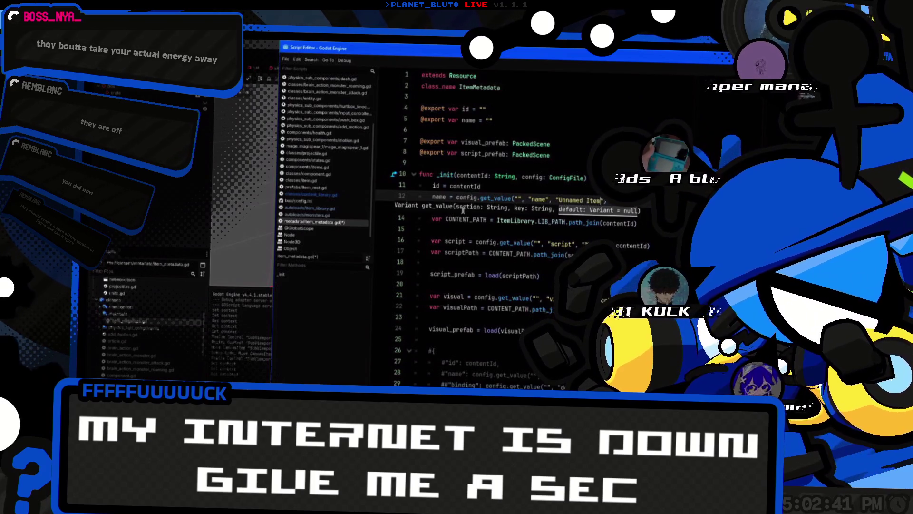
key(Home)
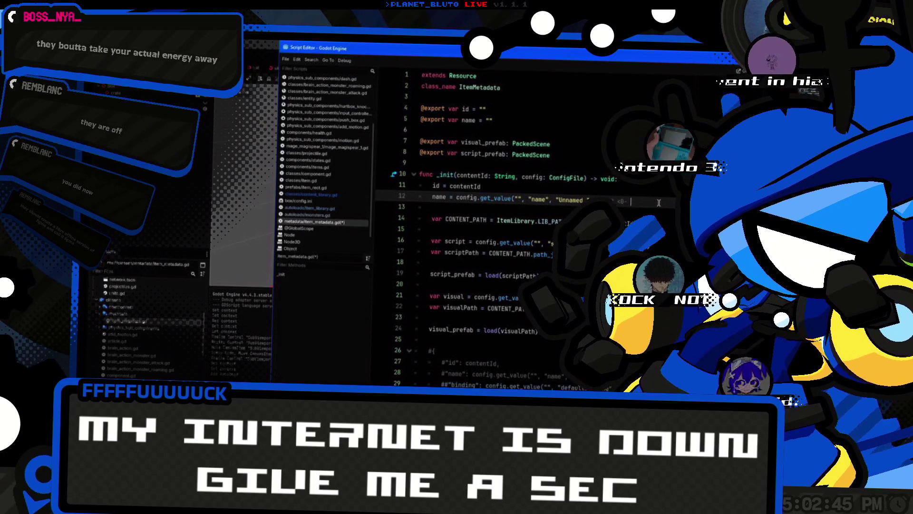
text(- ca)
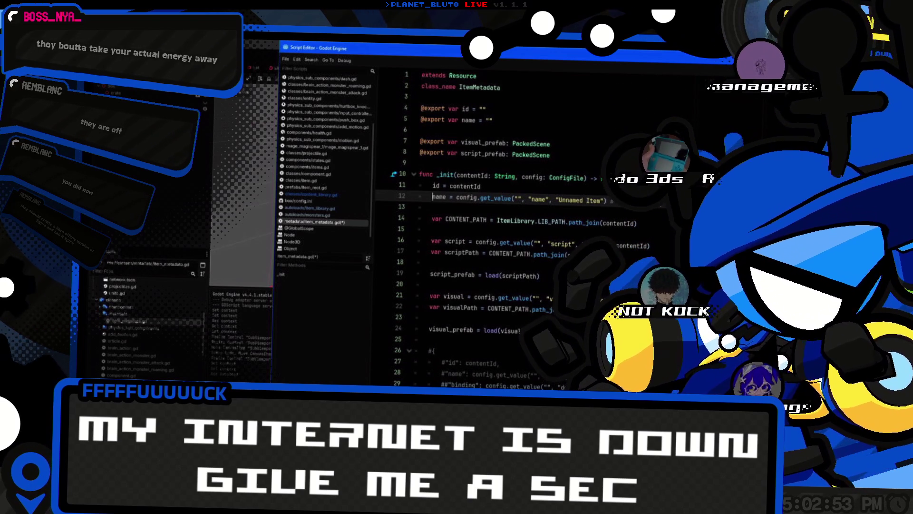
click(475, 275)
click(429, 339)
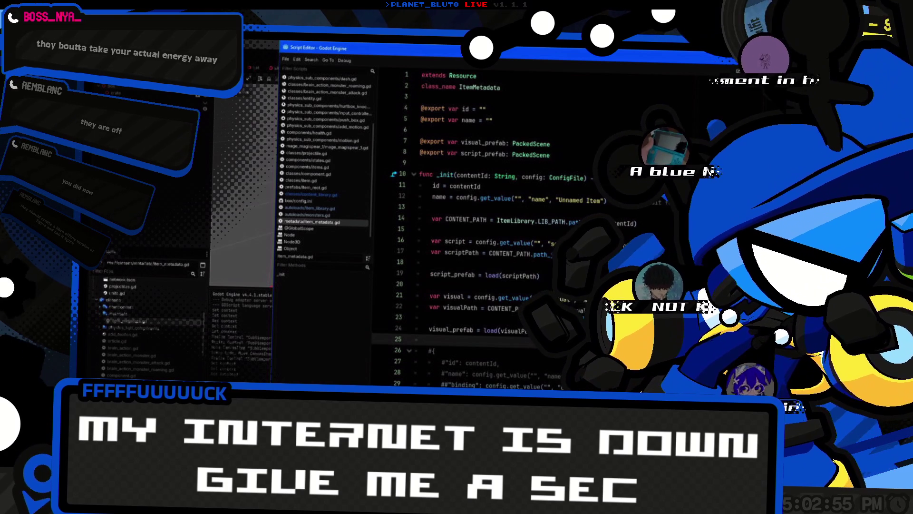
click(523, 241)
scroll(584, 180, down, 1)
click(584, 178)
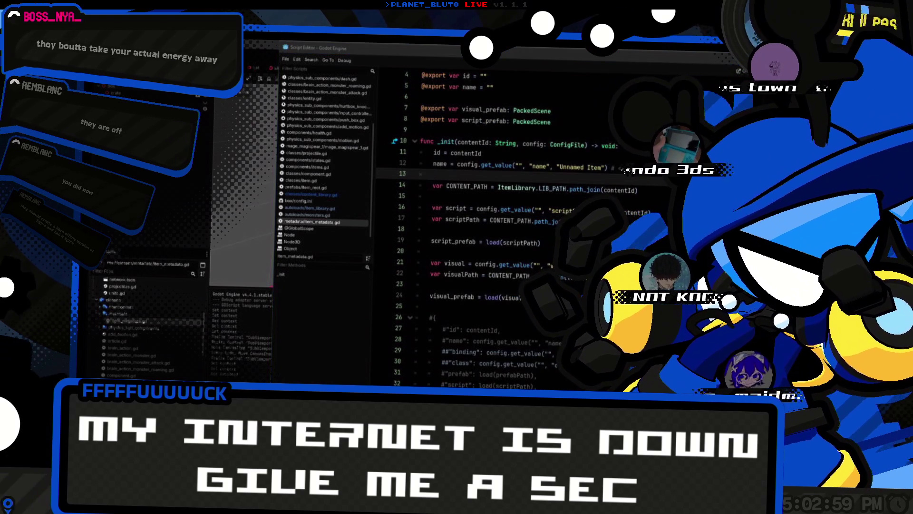
click(638, 191)
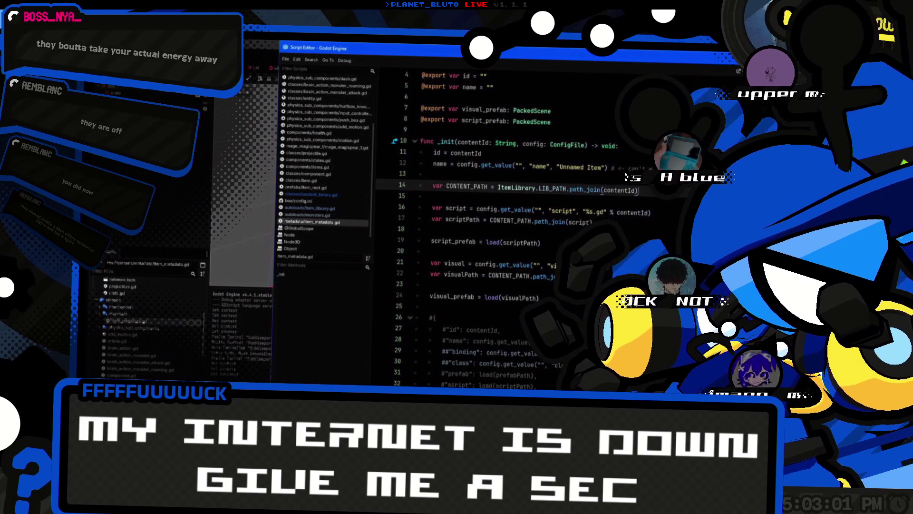
click(436, 164)
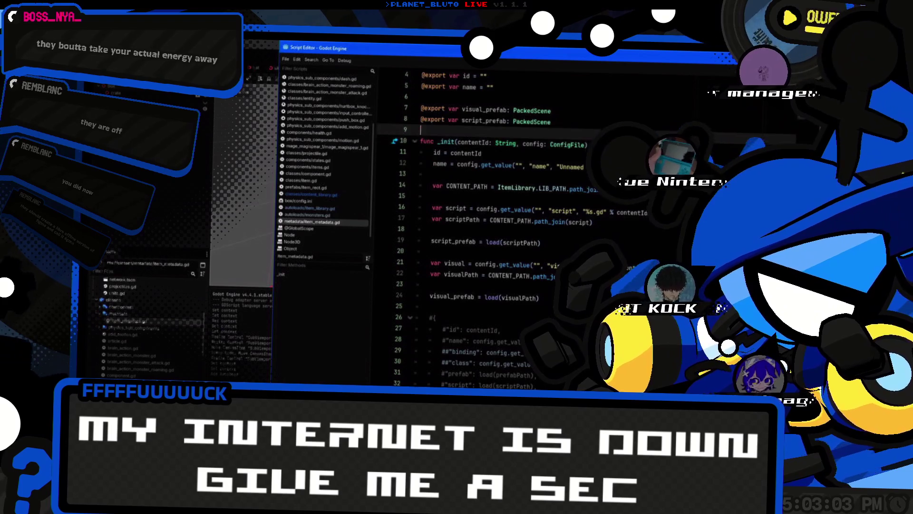
scroll(552, 141, up, 1)
key(Up)
key(Up)
key(Up)
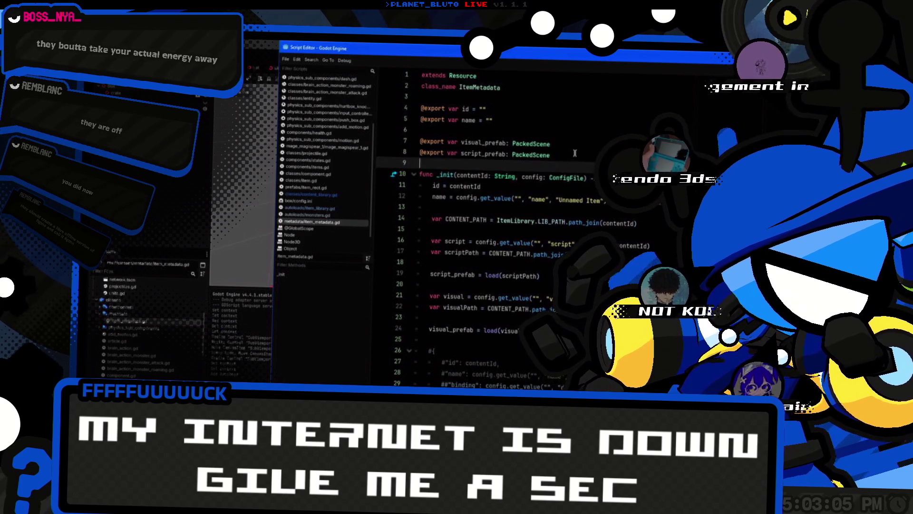
scroll(569, 86, down, 1)
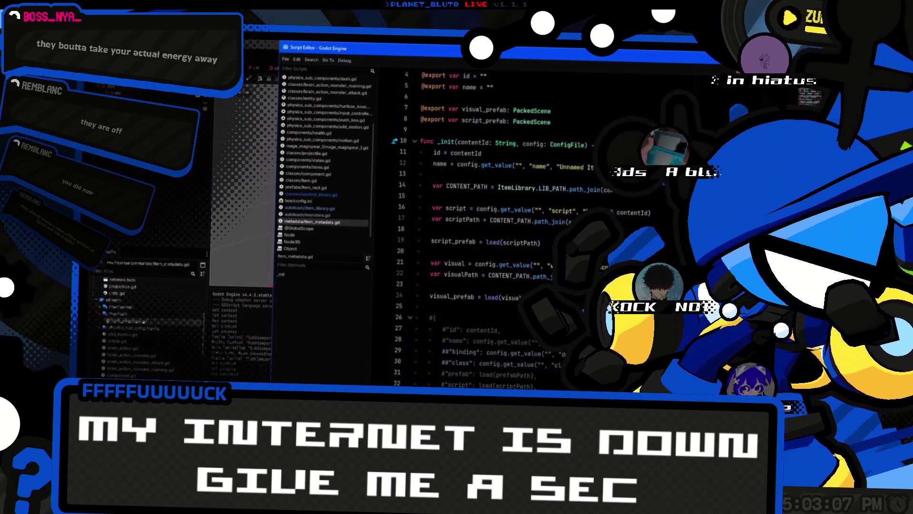
click(500, 297)
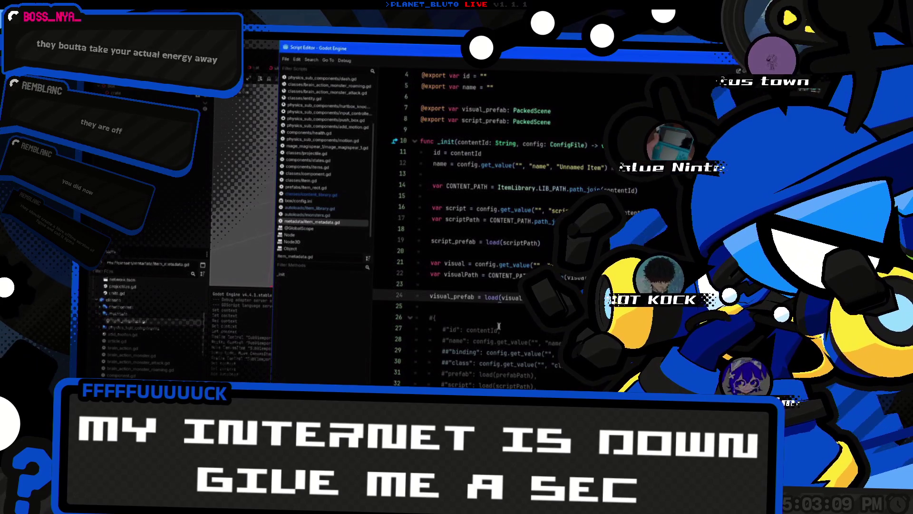
scroll(476, 166, up, 1)
click(476, 198)
key(Down)
key(Down)
key(Down)
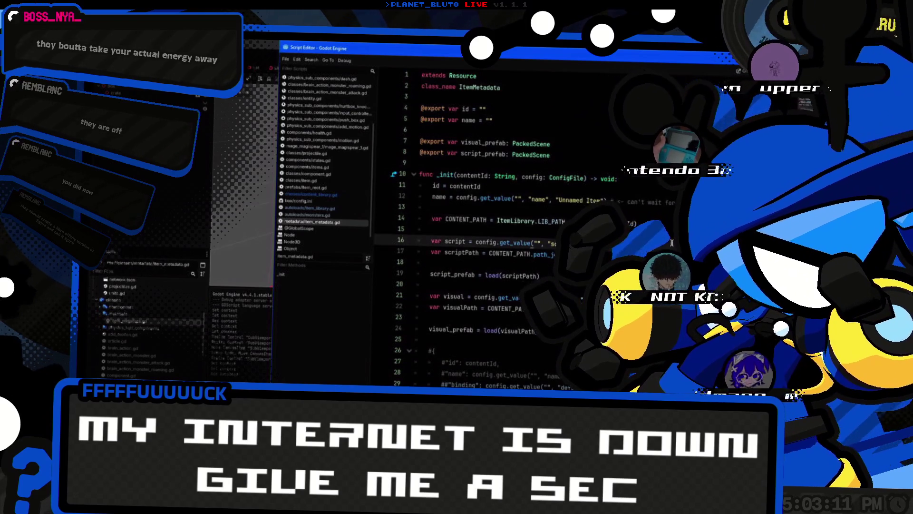
key(Down)
key(alt+Tab)
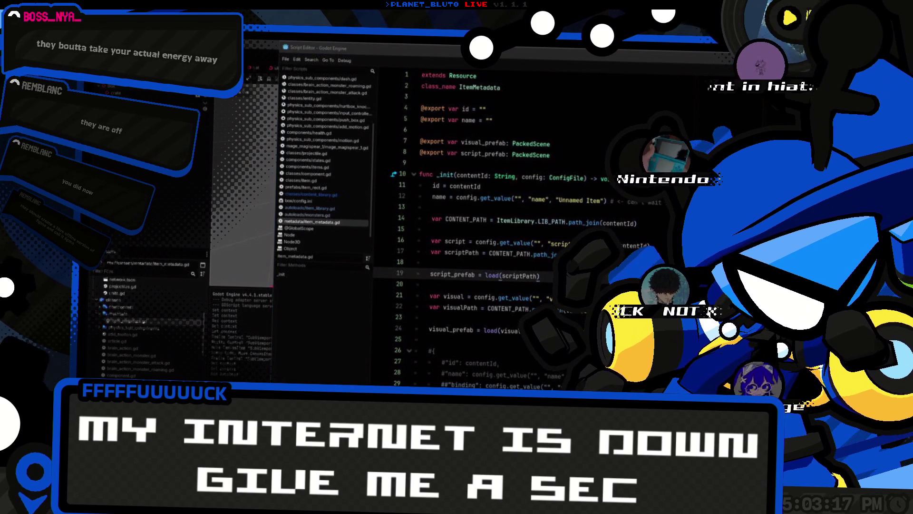
click(657, 250)
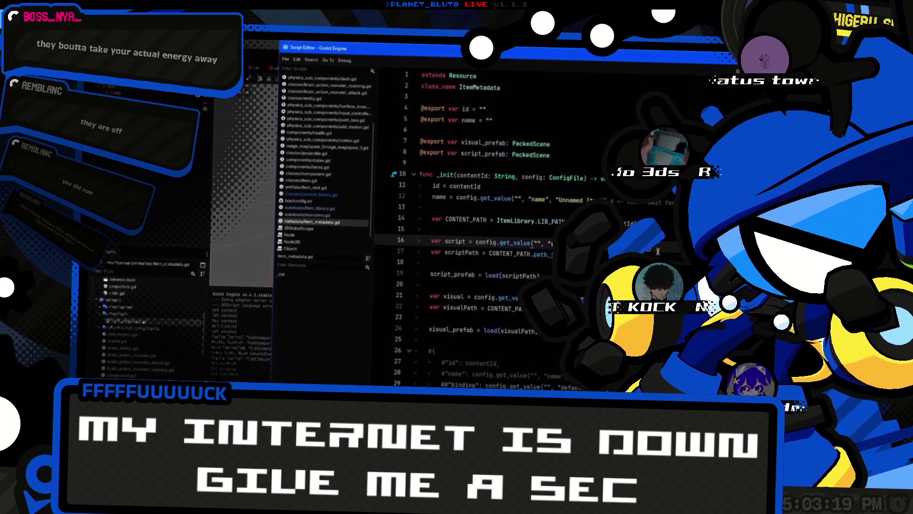
click(546, 198)
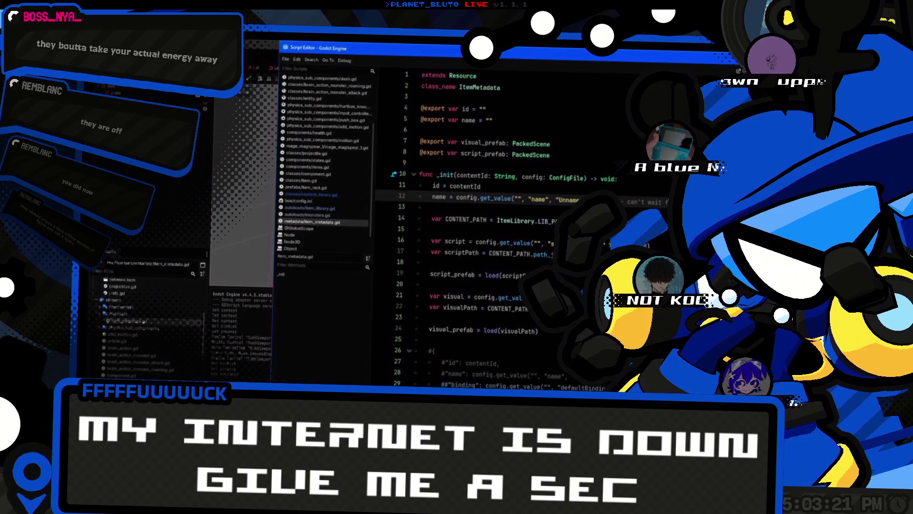
key(alt+Tab)
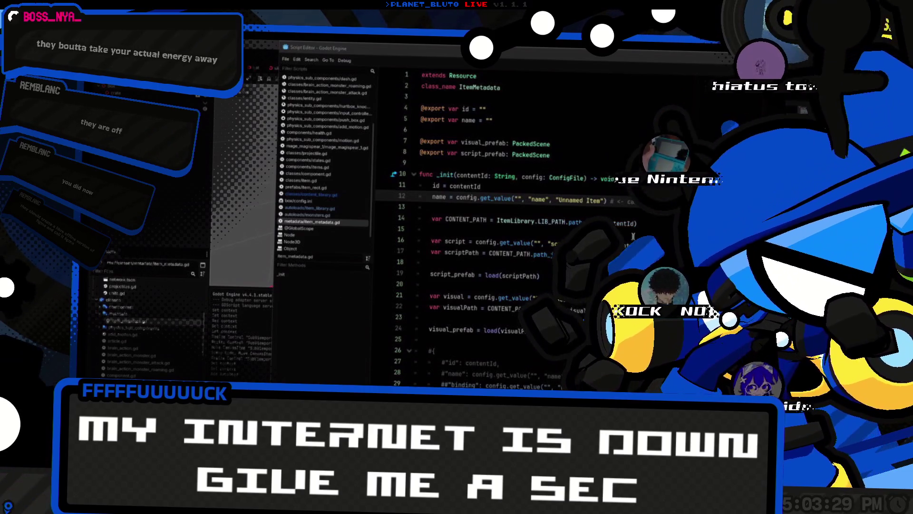
key(Up)
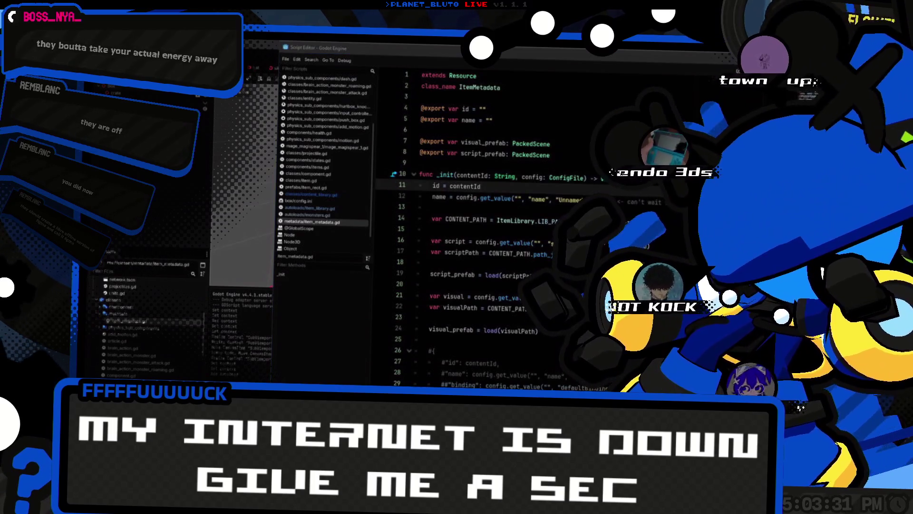
click(475, 241)
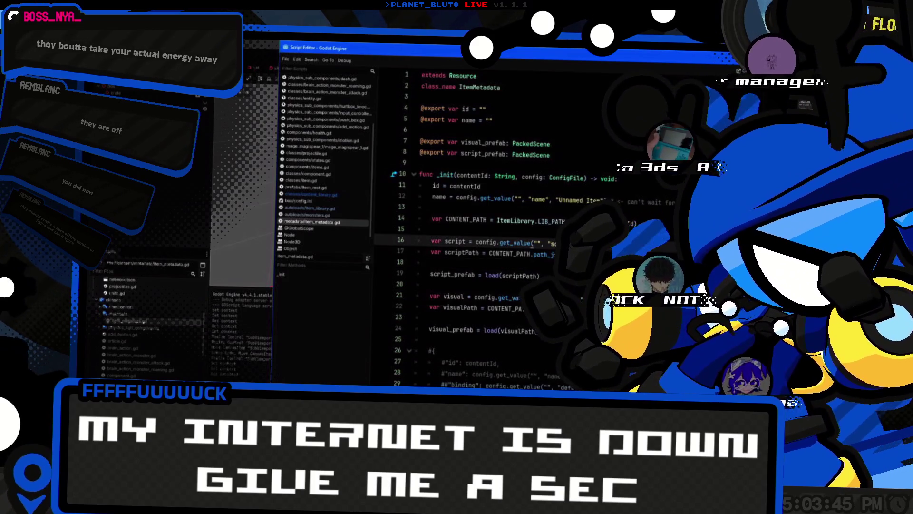
click(480, 308)
scroll(480, 327, down, 1)
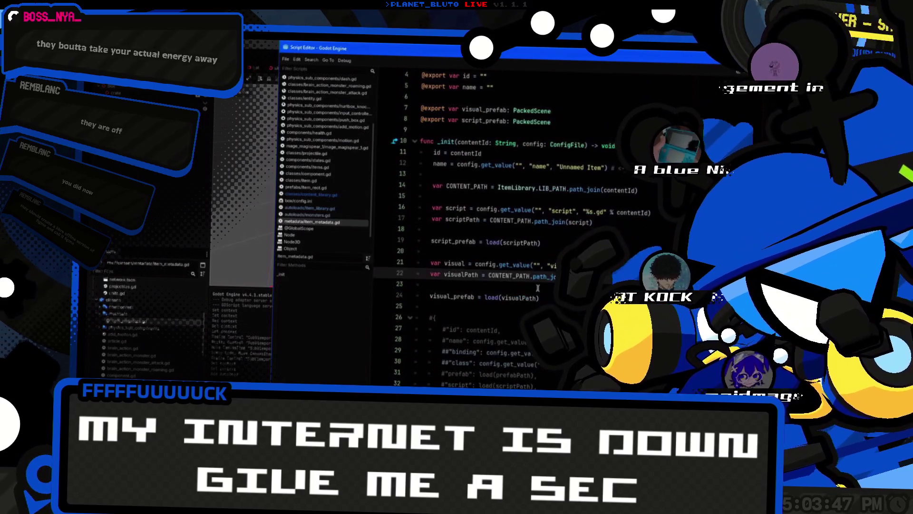
click(541, 298)
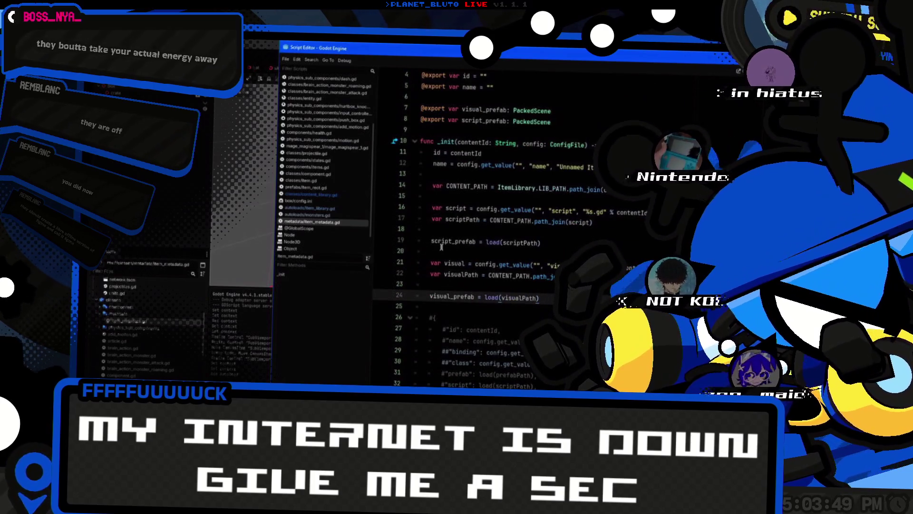
scroll(323, 202, up, 1)
Compare content_library.gd with item_metadata.gd, selecting visual_prefab on line 24
click(312, 216)
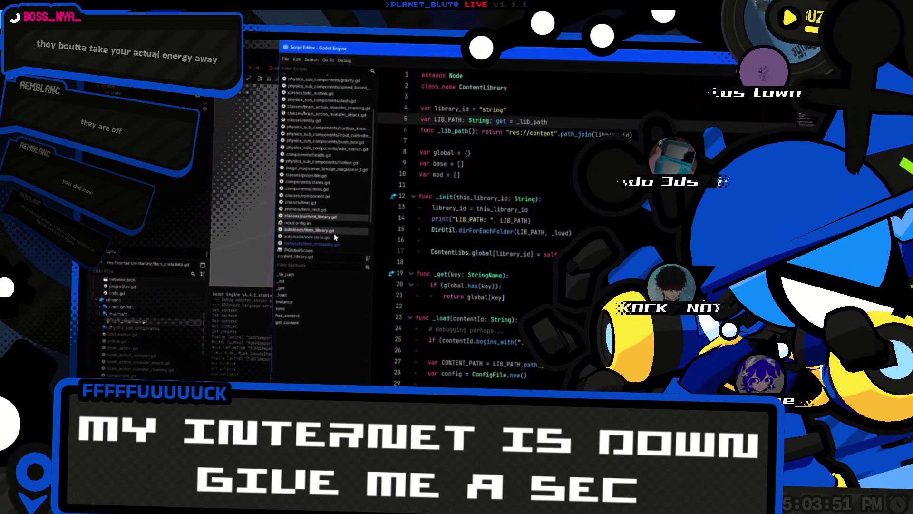
scroll(334, 236, down, 2)
click(312, 200)
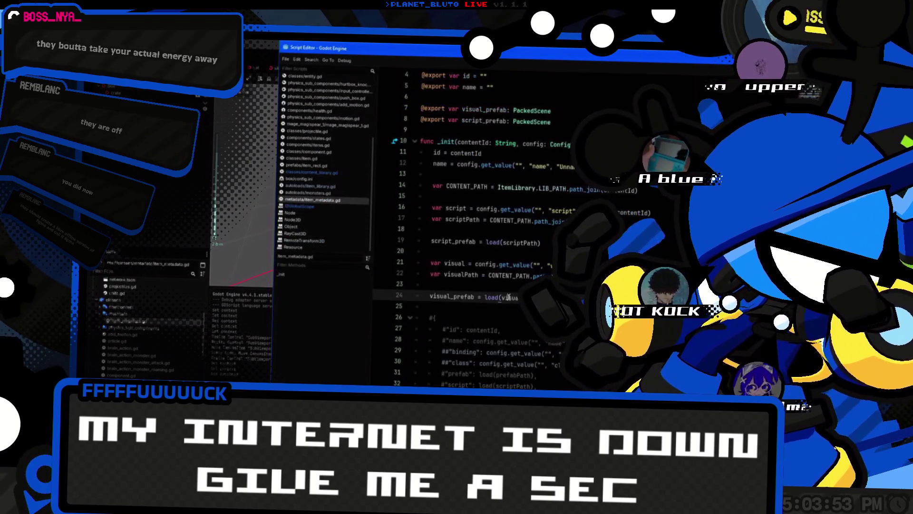
double_click(436, 295)
scroll(438, 295, up, 1)
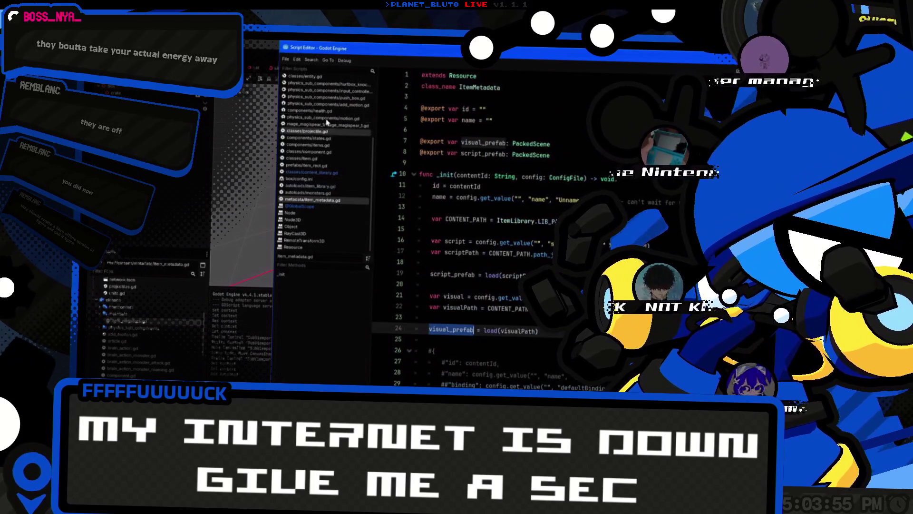
Select the name export to check its usage, then save the scene from the 3D editor
click(478, 142)
click(475, 120)
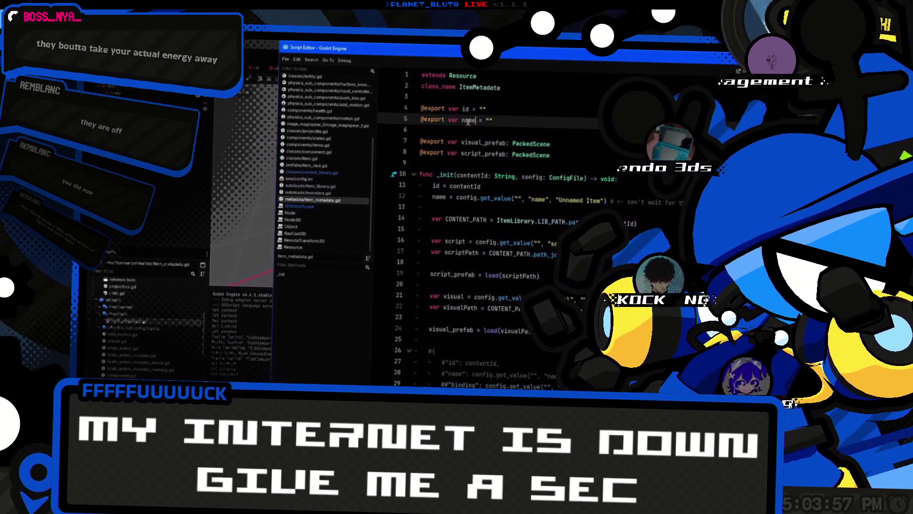
double_click(468, 120)
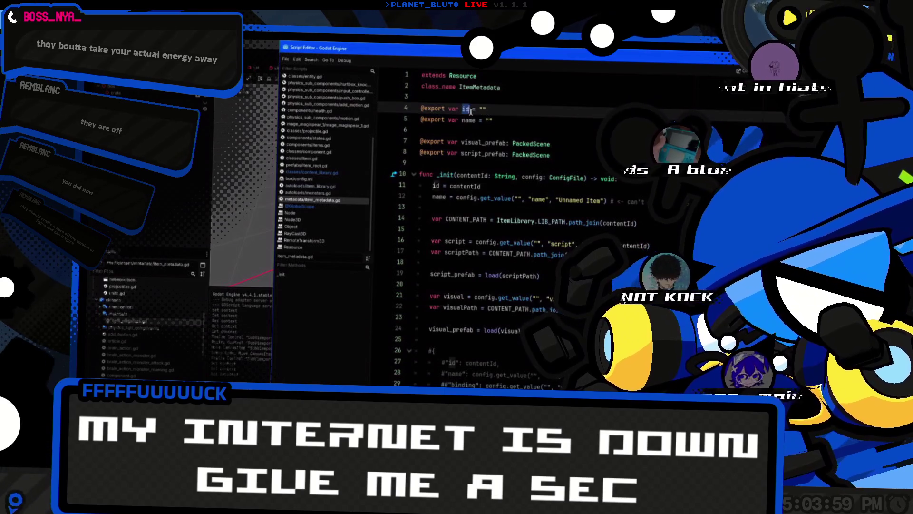
key(alt+Tab)
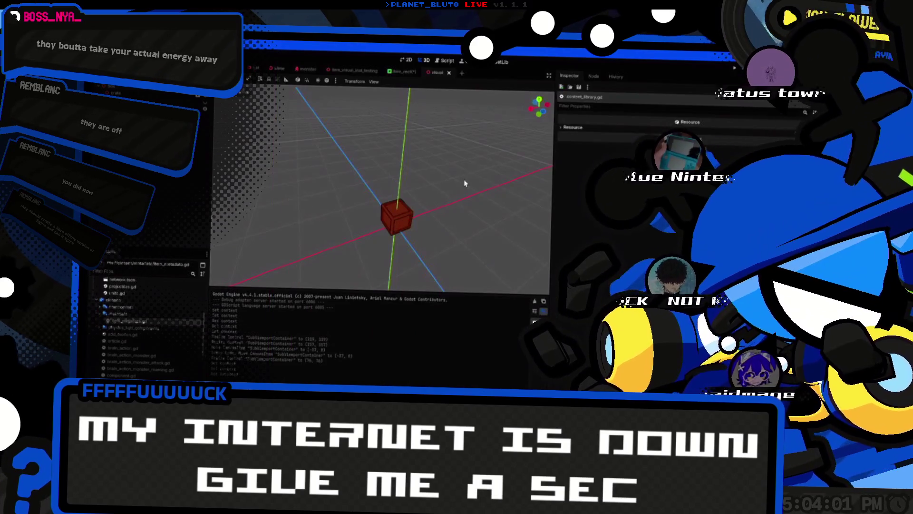
key(ctrl+s)
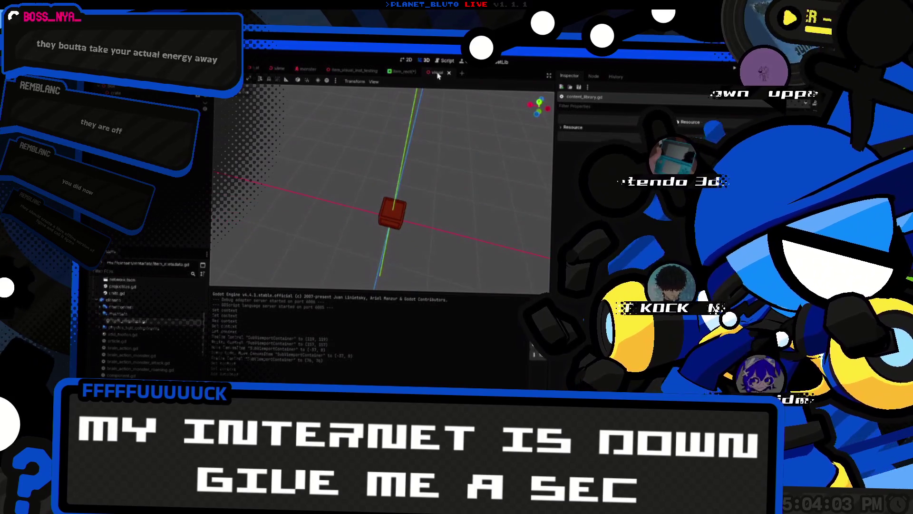
Delete the empty line after pass in item_library.gd
key(alt+Tab)
click(309, 172)
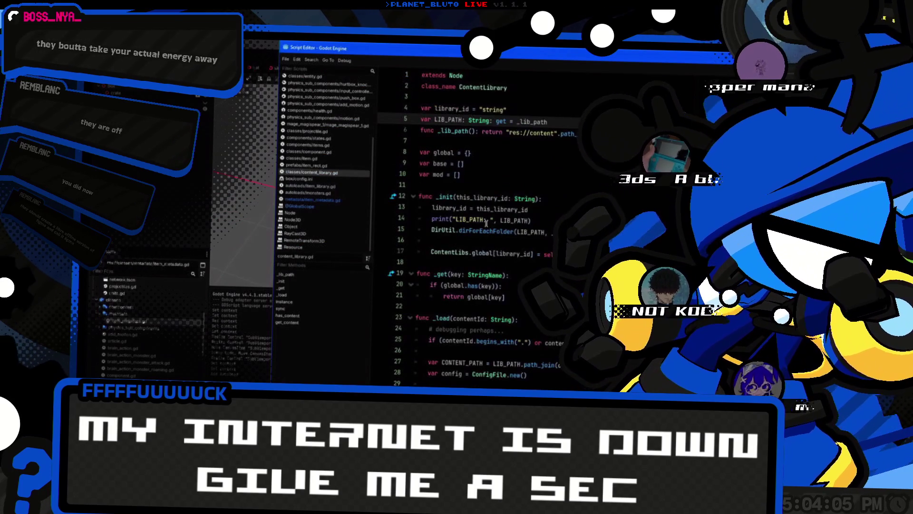
click(311, 200)
click(334, 186)
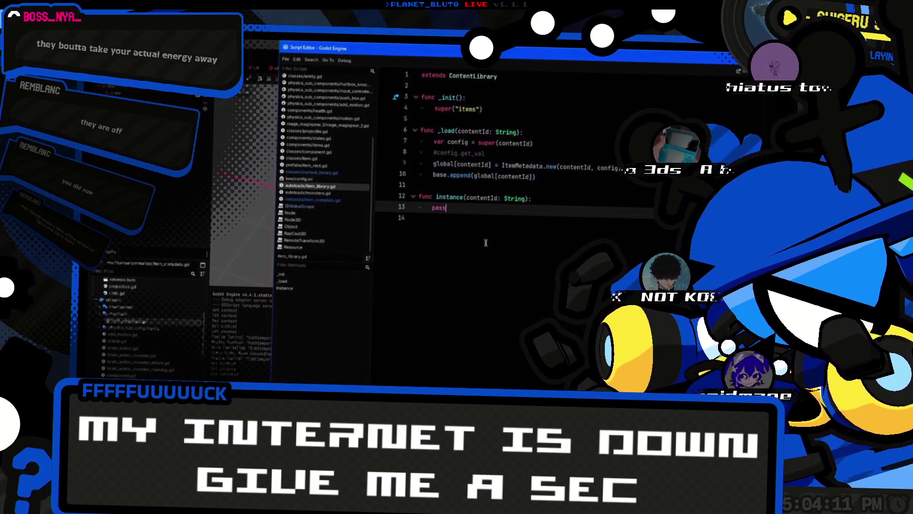
key(Down)
key(BackSpace)
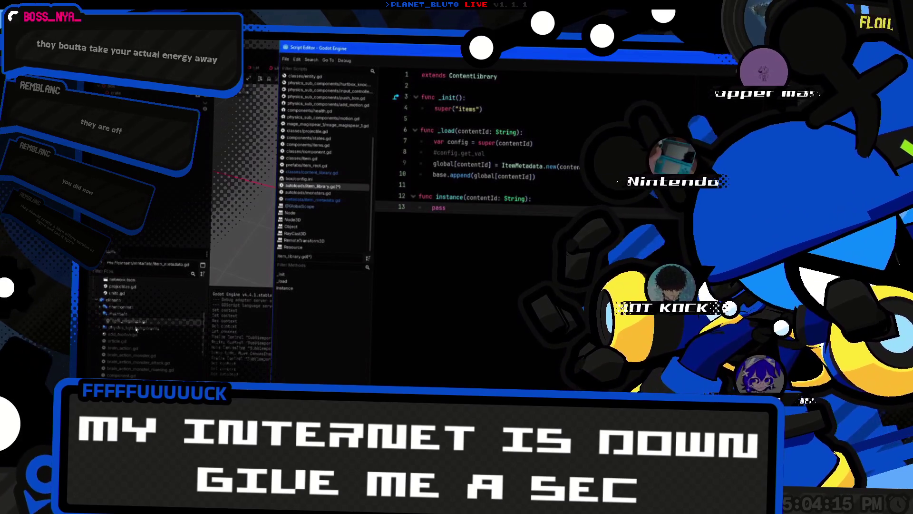
scroll(136, 329, down, 4)
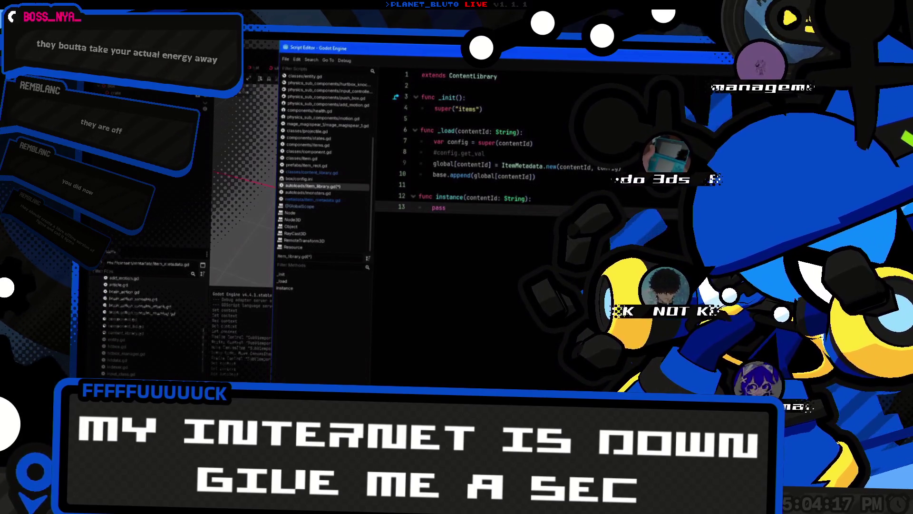
scroll(136, 329, down, 5)
Run the project with F5 and check the debugger
key(alt+Tab)
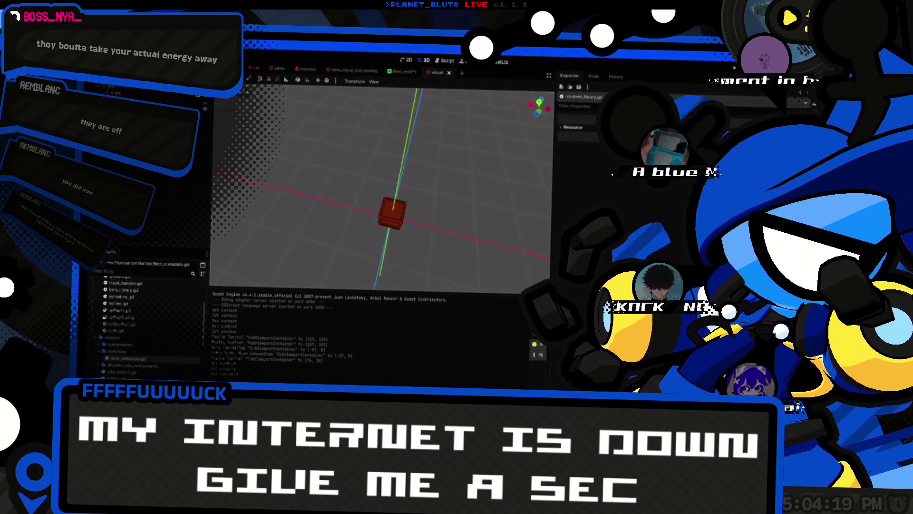
key(F5)
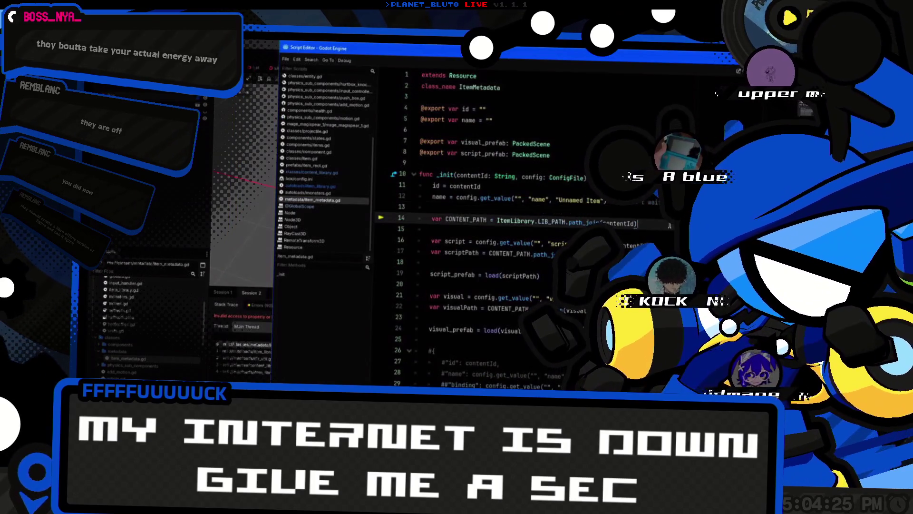
key(alt+Tab)
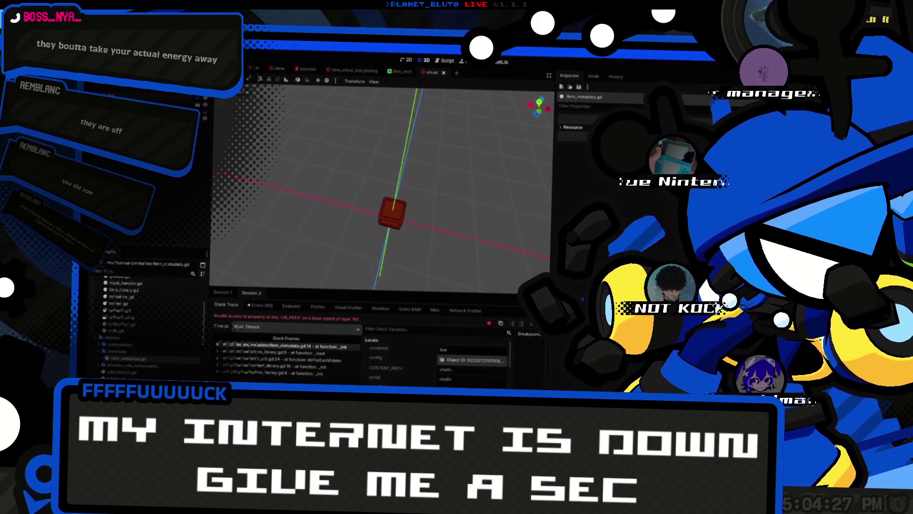
Trace ItemLibrary on item_metadata.gd line 14 to its definition and back, then view the debugger
key(alt+Tab)
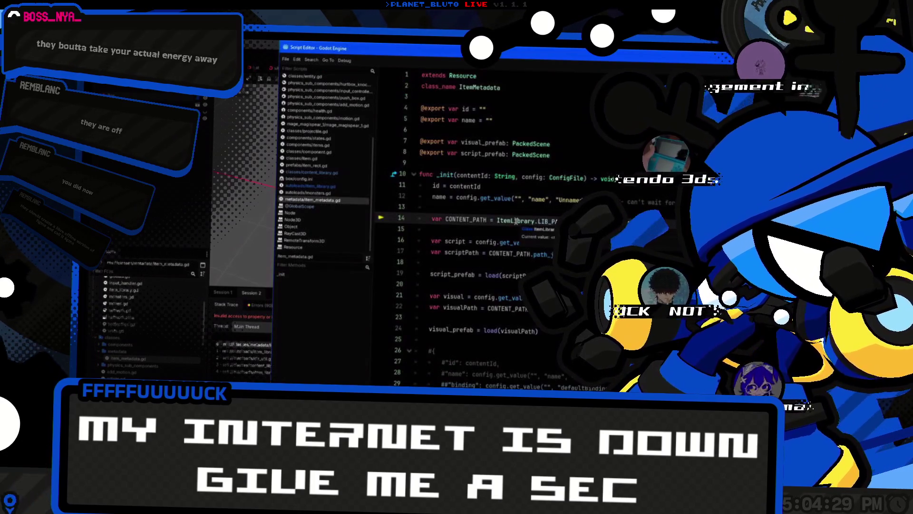
double_click(517, 221)
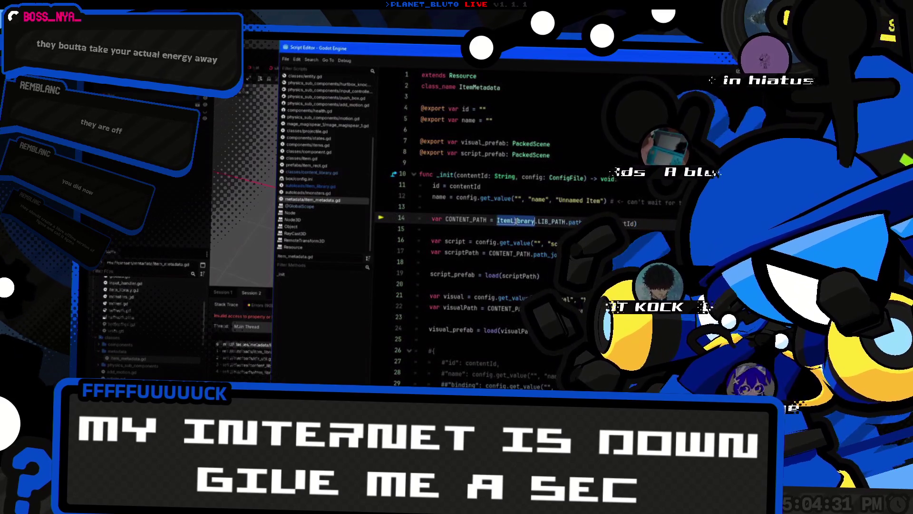
ctrl+click(515, 221)
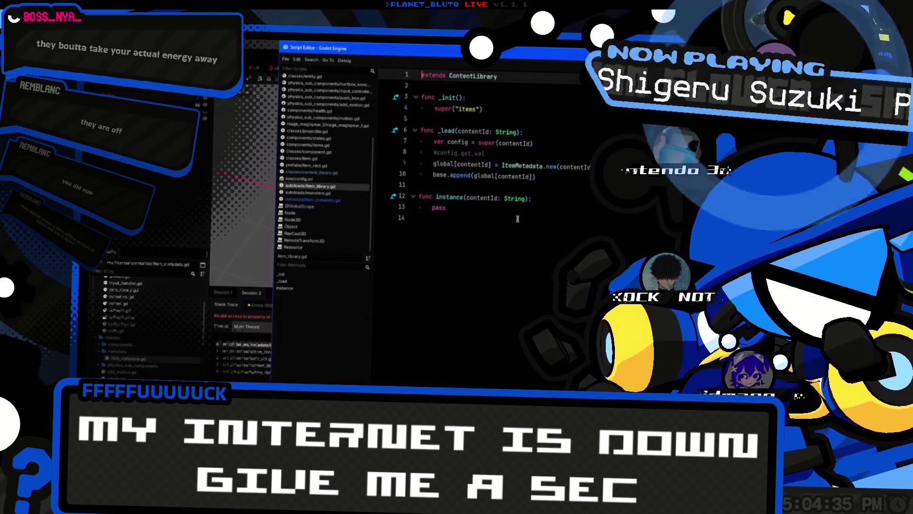
key(alt+Left)
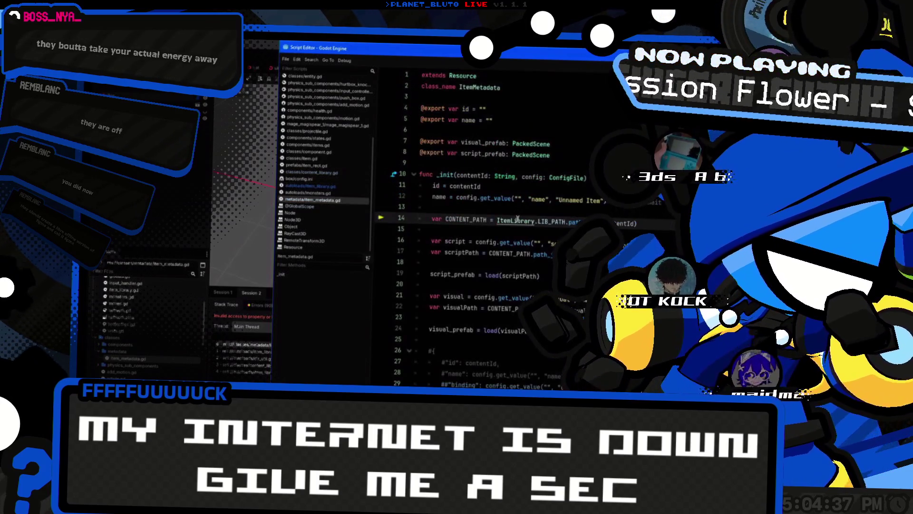
mouse_move(517, 219)
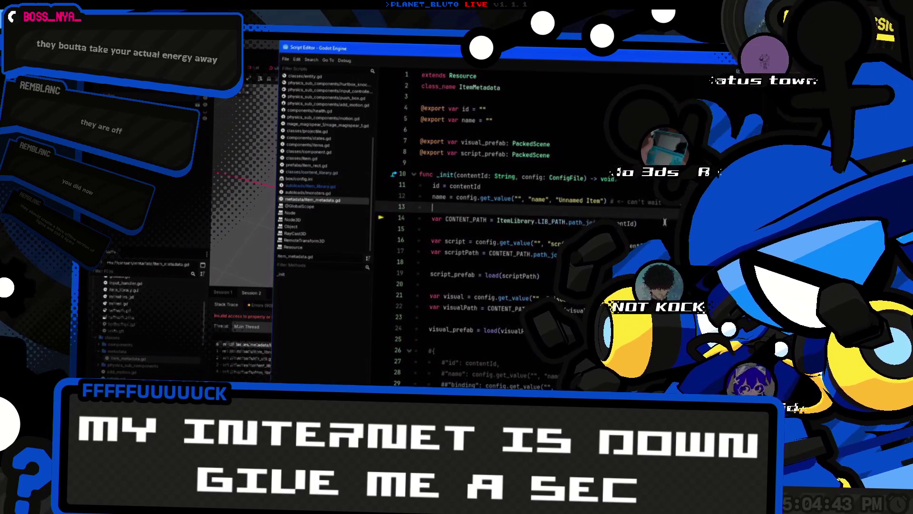
double_click(502, 220)
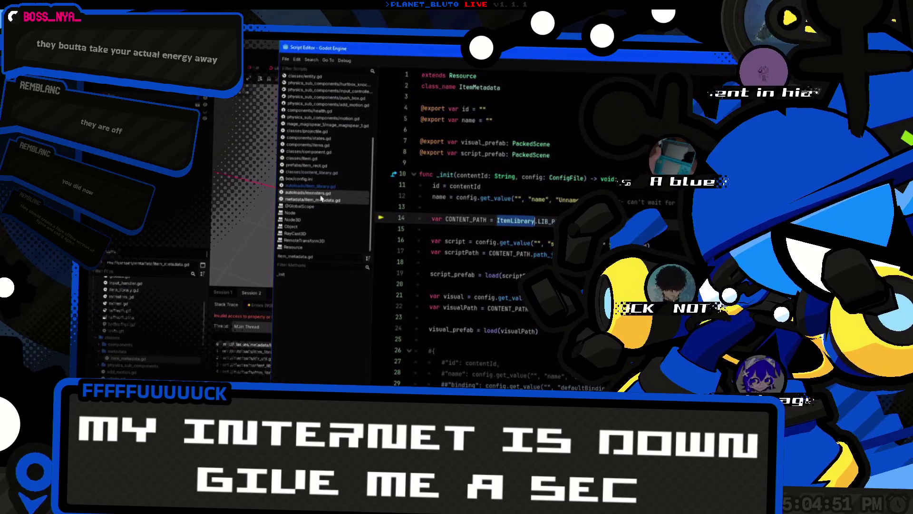
key(alt+Tab)
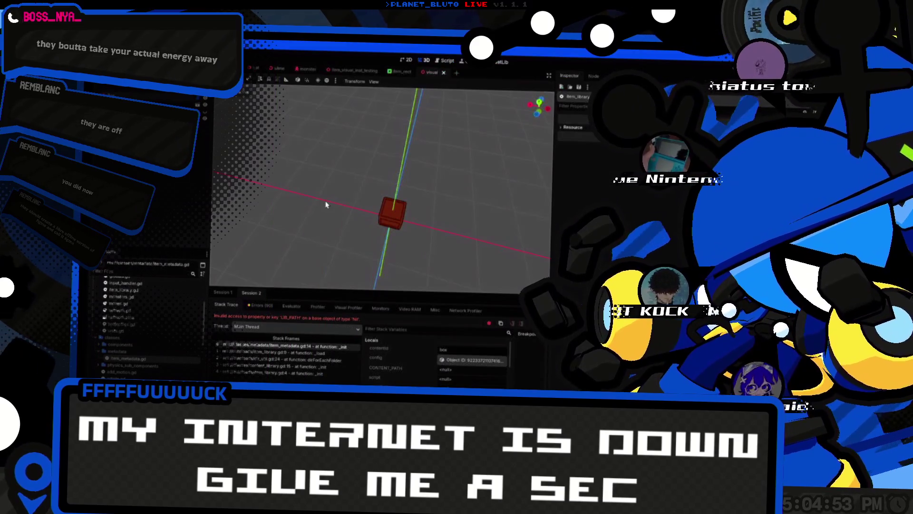
Inspect the content_library.gd and item_library.gd stack frames, then return to the output log
click(331, 378)
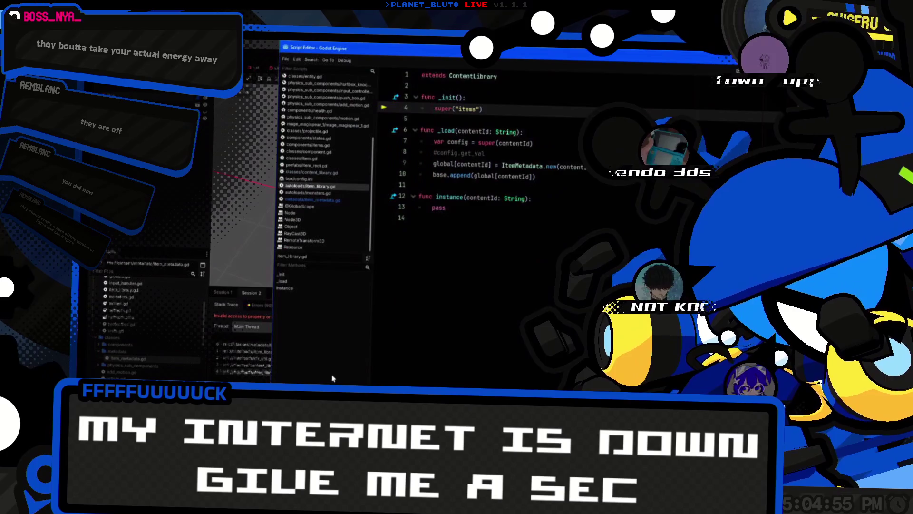
click(259, 365)
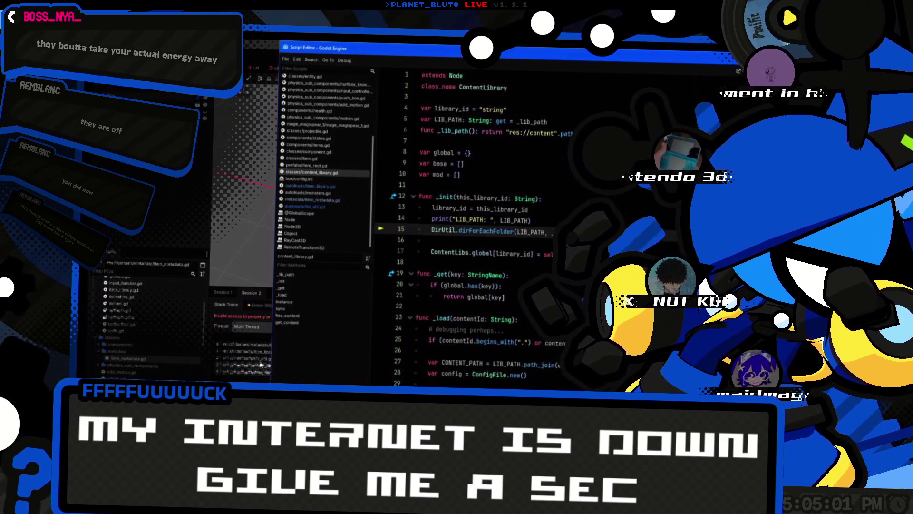
click(261, 364)
click(256, 376)
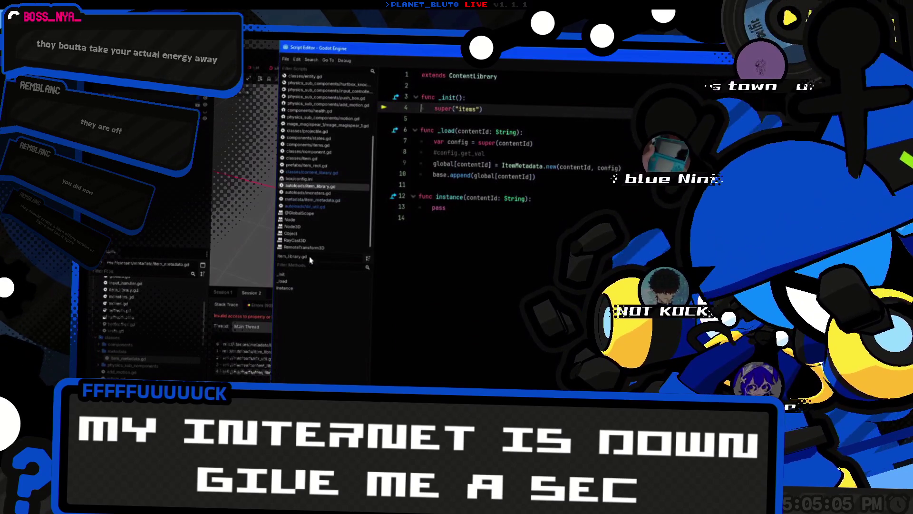
click(255, 365)
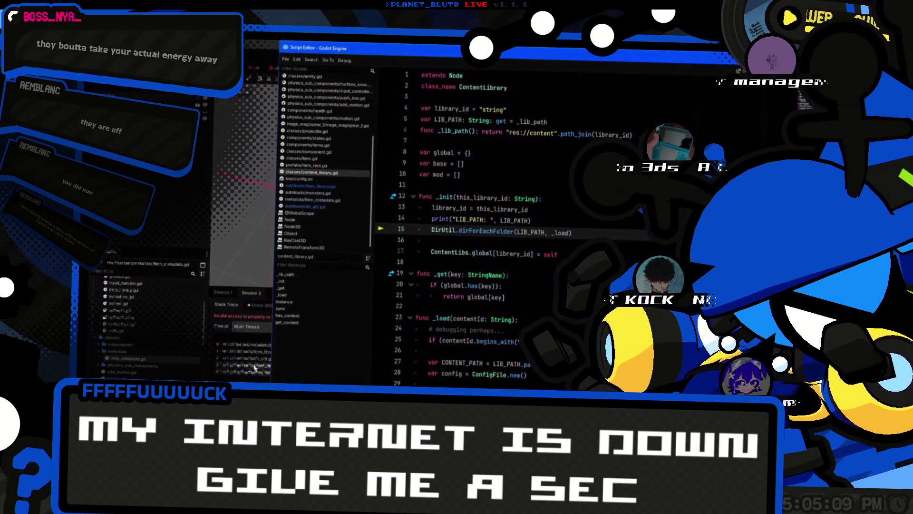
key(F8)
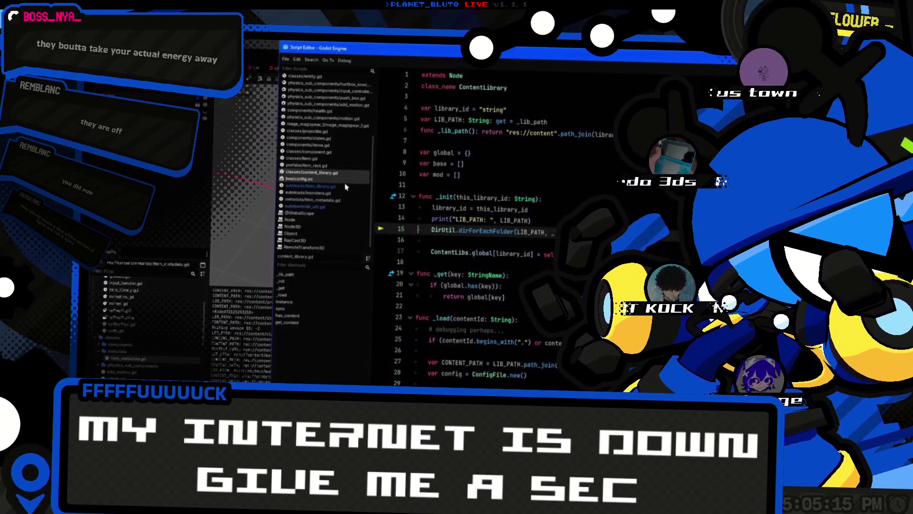
Rerun the project and add a debug print of ItemLibrary on line 14 of item_metadata.gd, saving it
click(334, 201)
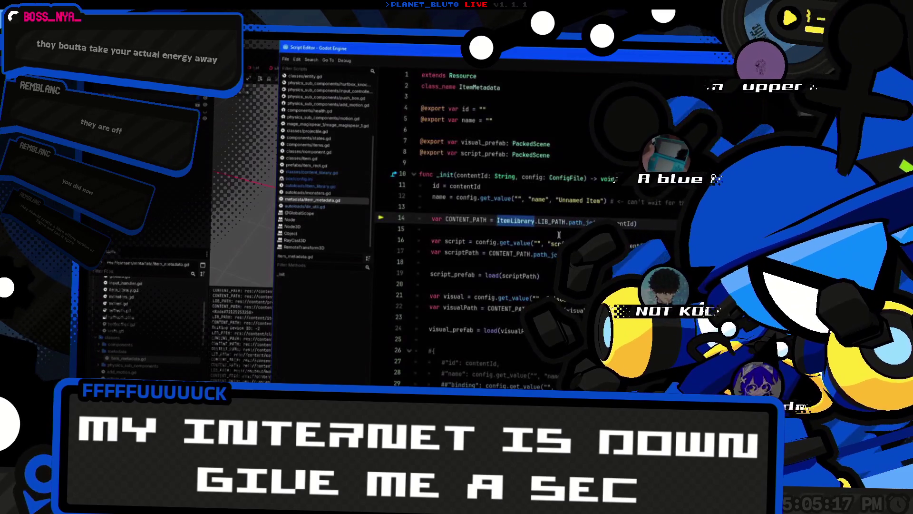
drag(498, 221, 566, 222)
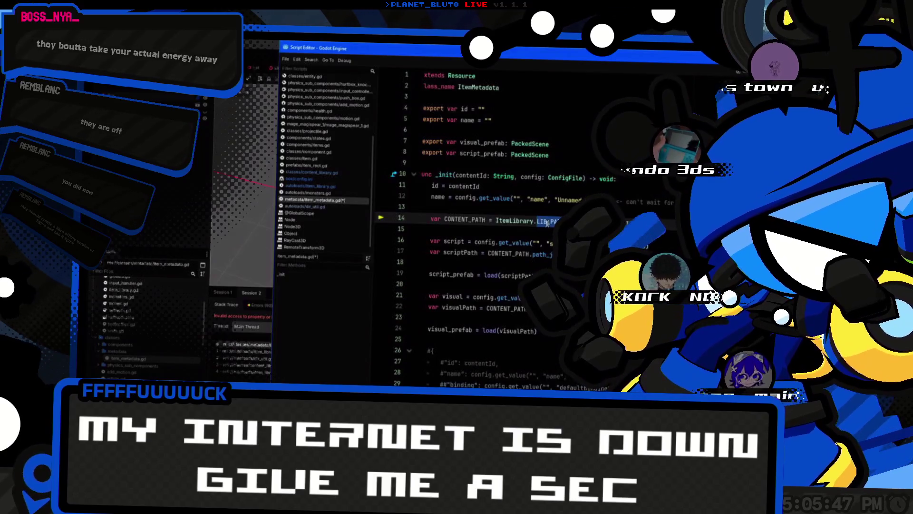
key(alt+Tab)
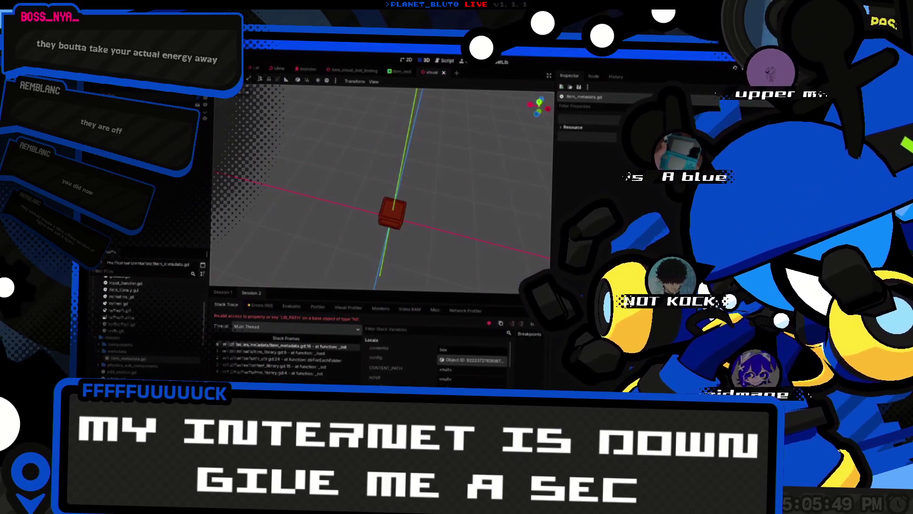
key(F5)
key(alt+Tab)
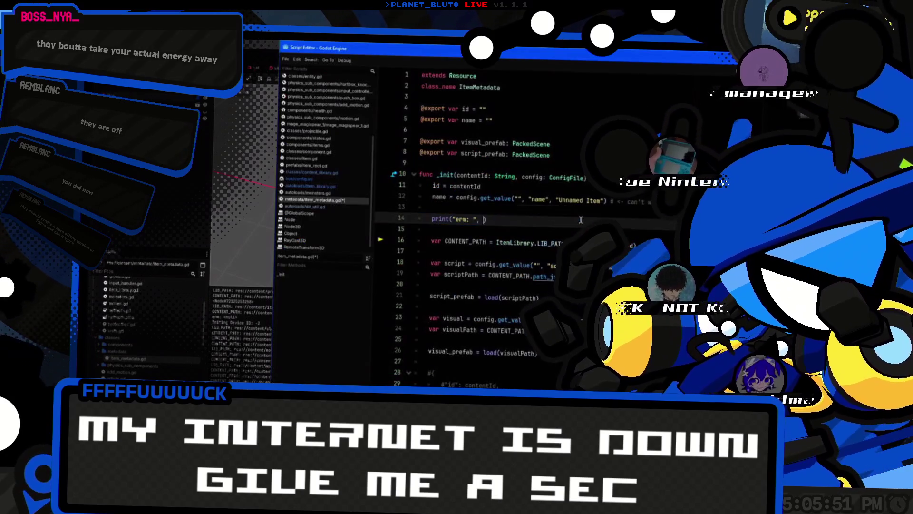
text(ItemLibrary)
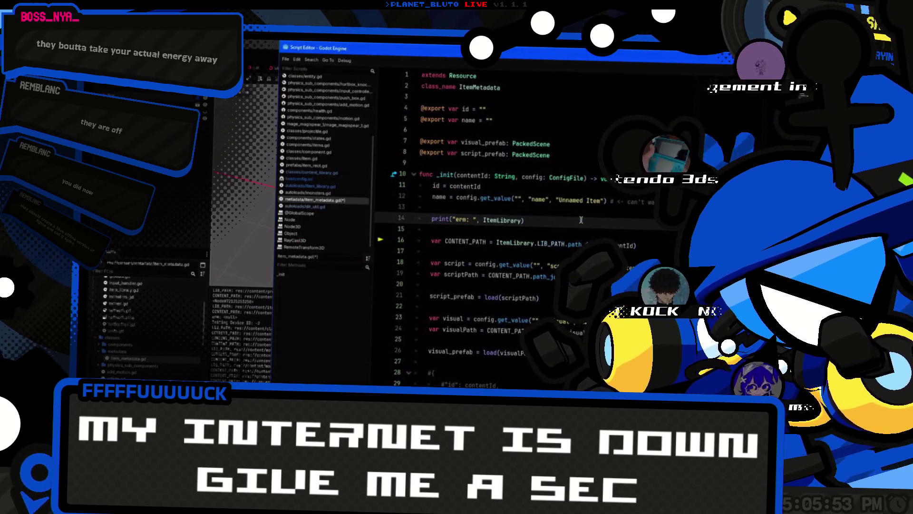
scroll(580, 220, down, 2)
key(ctrl+s)
Delete the debug print line from line 14 and return to the 3D view
scroll(547, 219, up, 2)
click(573, 225)
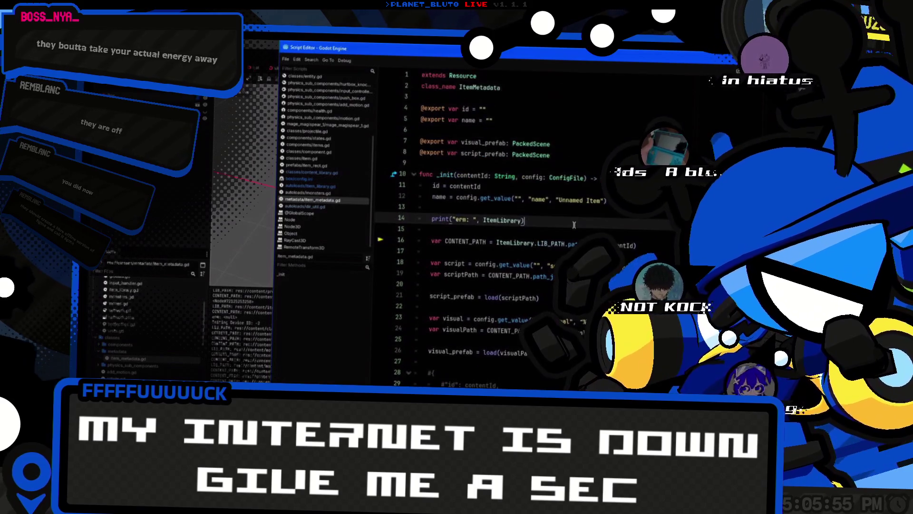
triple_click(574, 224)
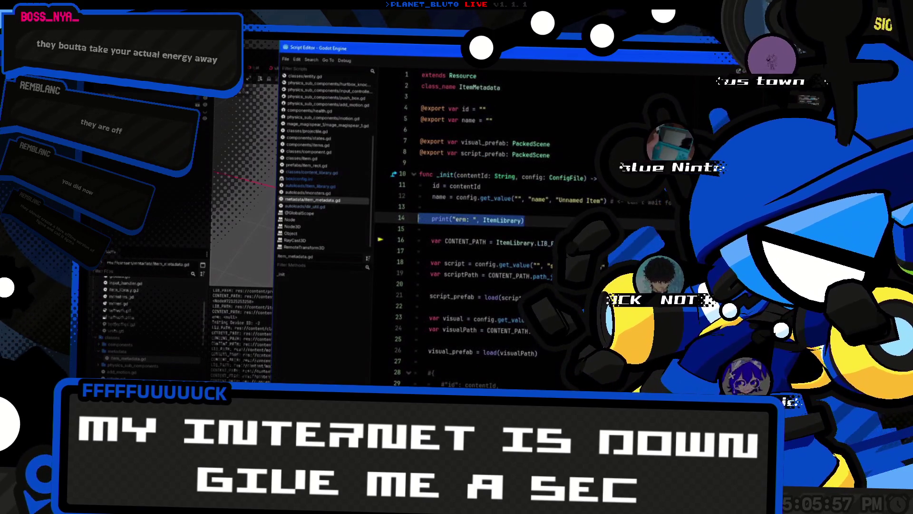
key(BackSpace)
key(BackSpace)
key(BackSpace)
key(Home)
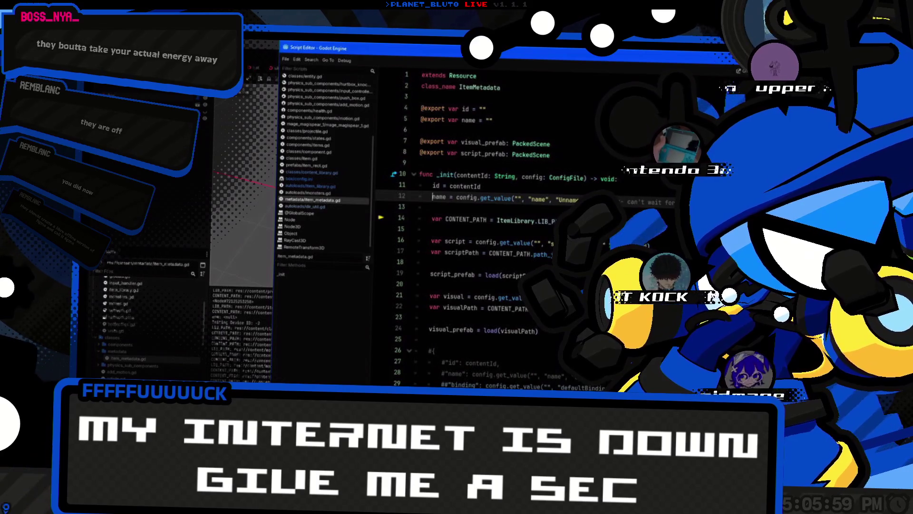
key(alt+Tab)
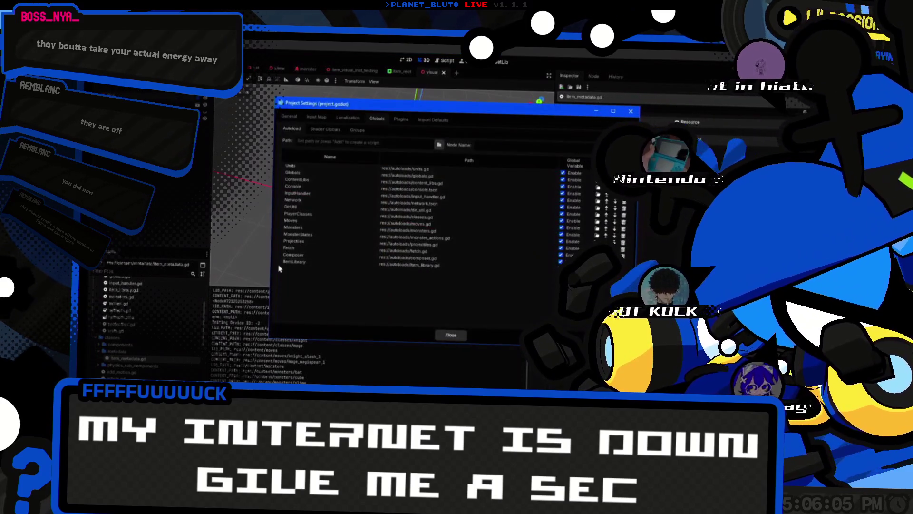
Drag ItemLibrary up the autoload list, close Project Settings, and run the project
click(282, 259)
mouse_move(282, 259)
mouse_down()
mouse_move(317, 184)
mouse_move(350, 204)
mouse_move(333, 190)
mouse_up()
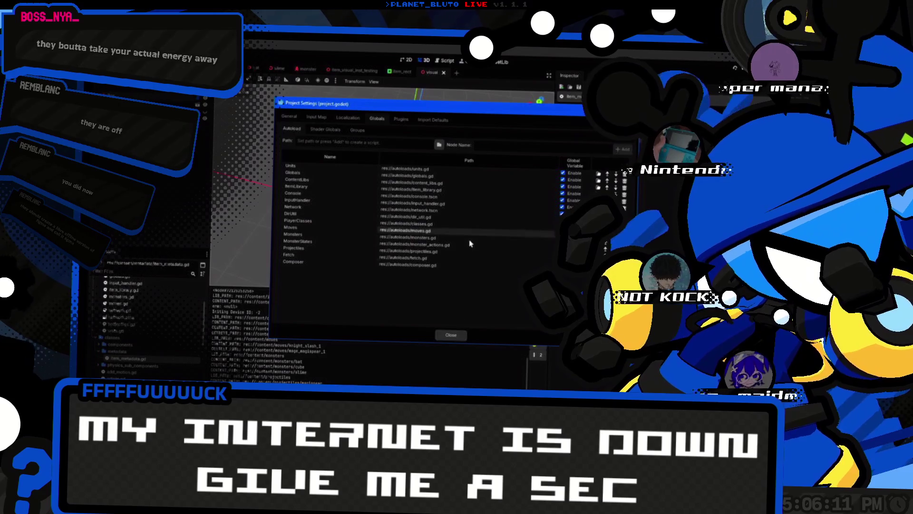
click(450, 335)
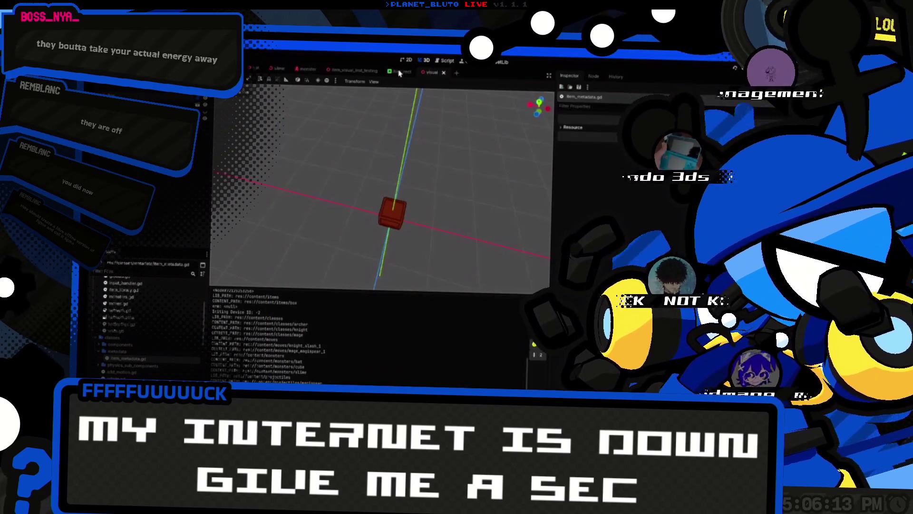
click(713, 68)
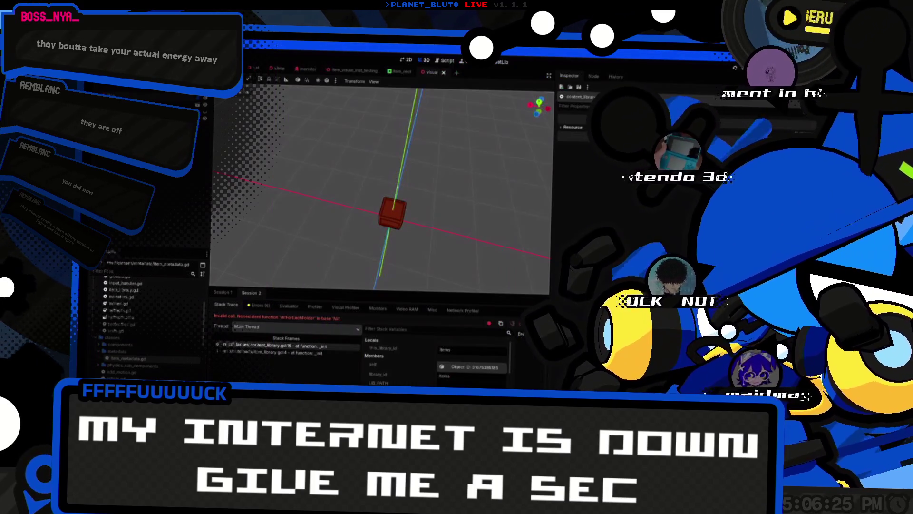
Move ItemLibrary down to just after DirUtil, close settings, and run the project again
mouse_move(305, 186)
mouse_down()
mouse_move(314, 196)
mouse_move(311, 223)
mouse_up()
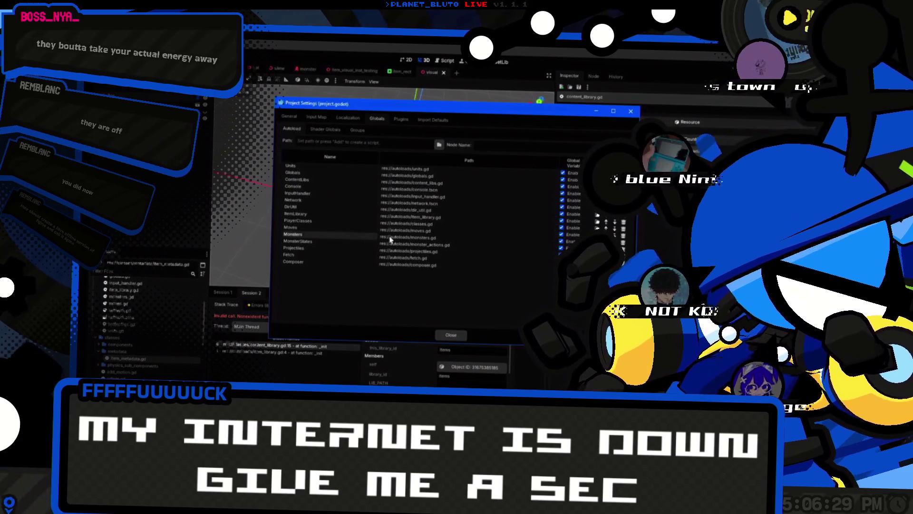
click(464, 334)
key(F5)
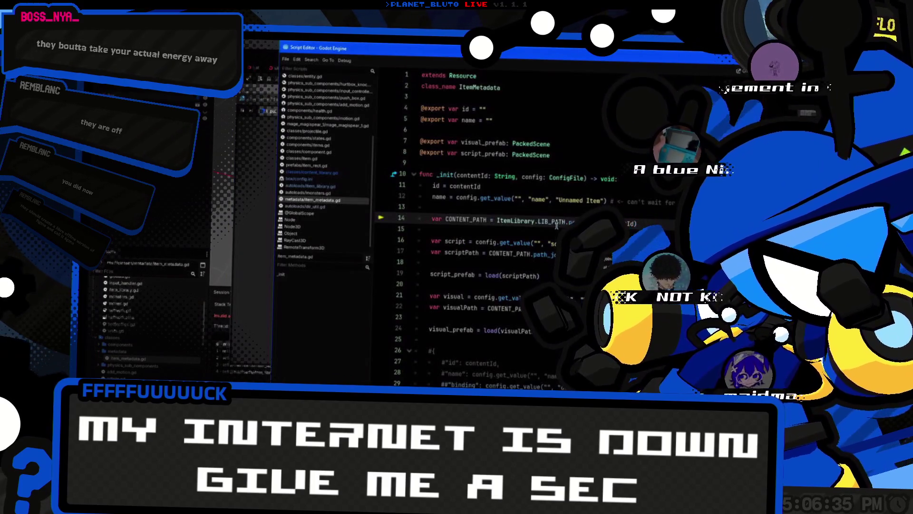
key(alt+Tab)
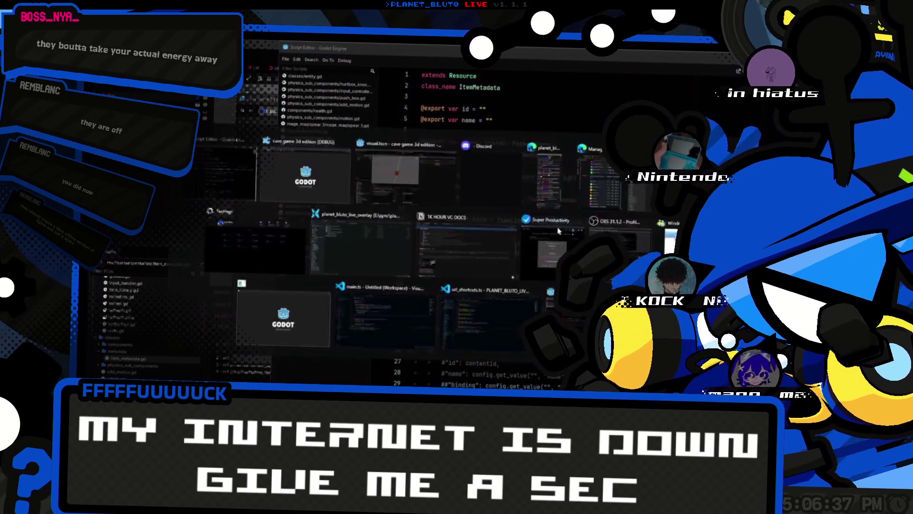
Inspect ItemLibrary on line 14, then open item_library.gd and content_library.gd to read the ContentLibrary code
double_click(502, 222)
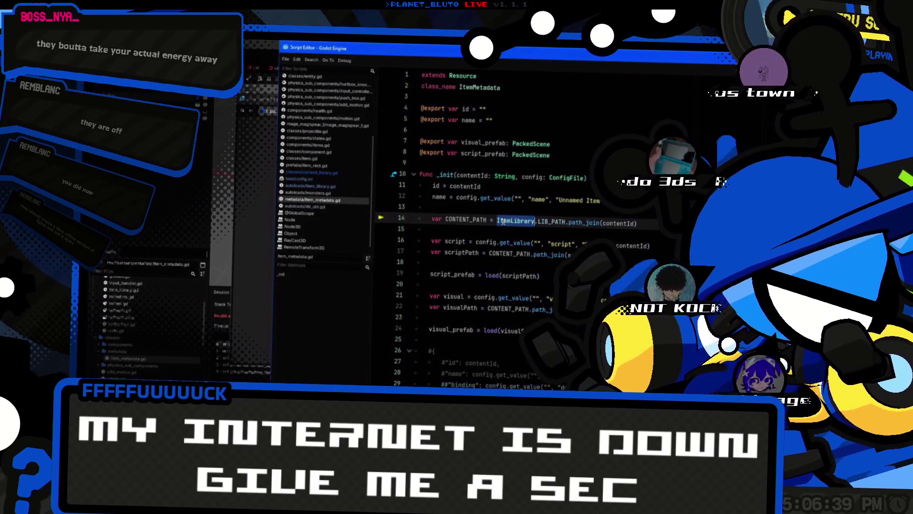
click(506, 220)
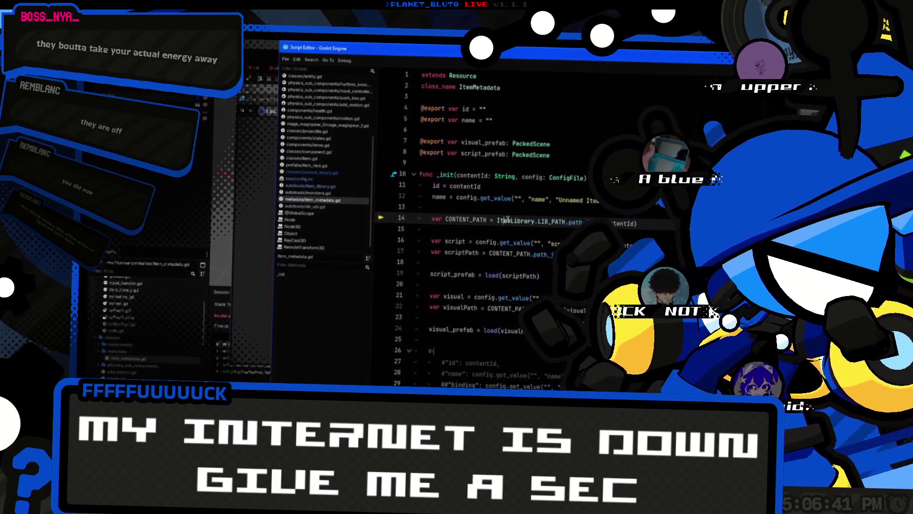
double_click(514, 224)
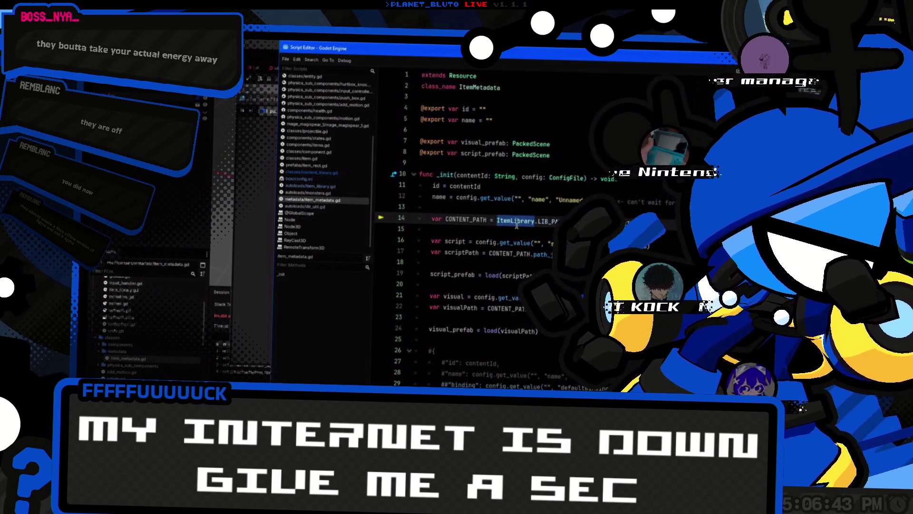
click(325, 187)
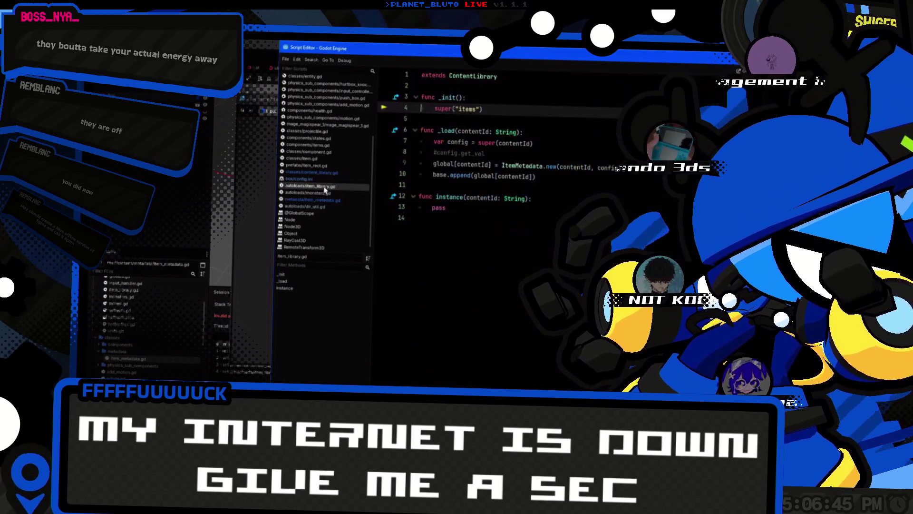
click(333, 172)
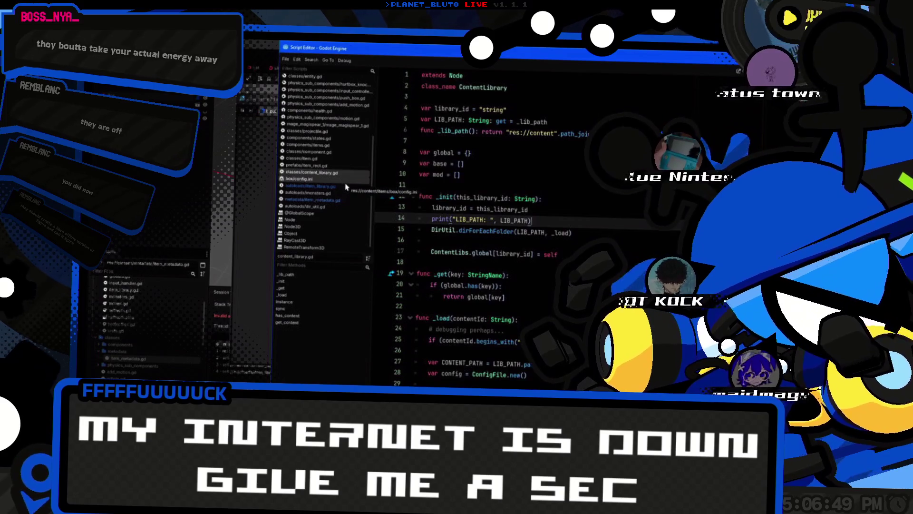
click(559, 254)
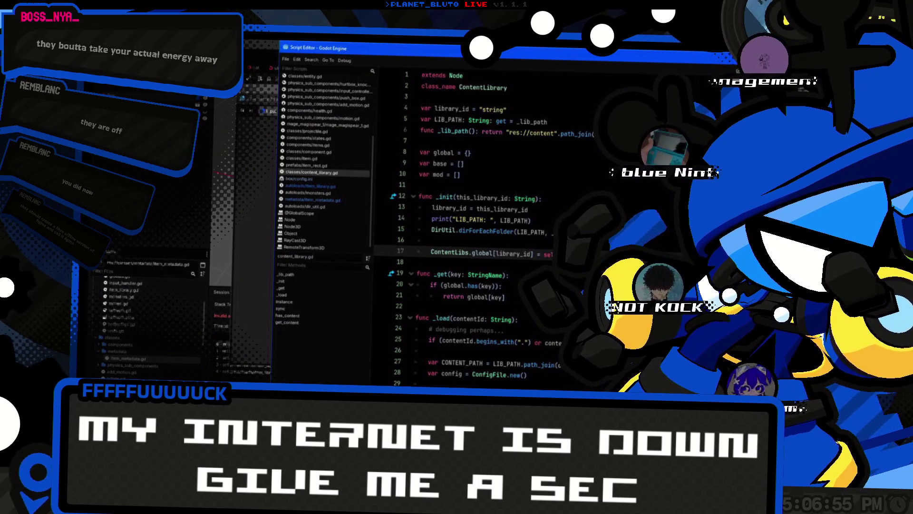
scroll(490, 228, down, 4)
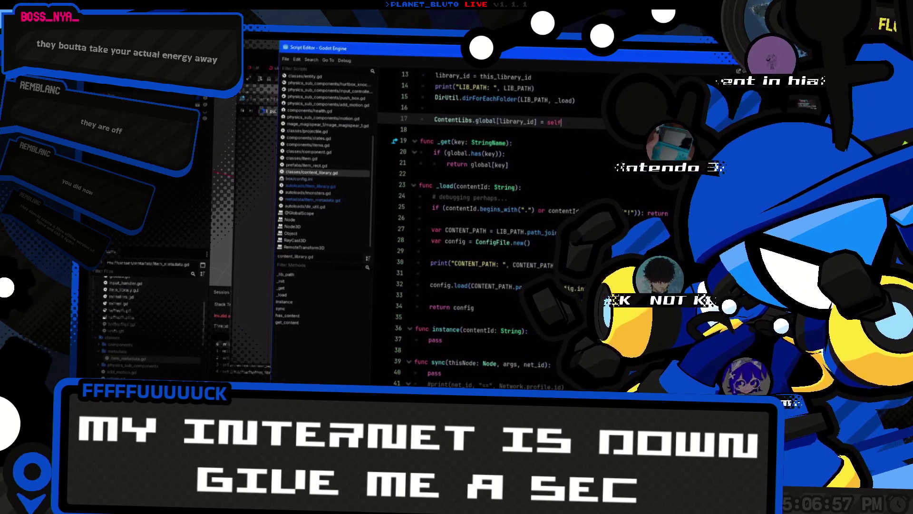
scroll(490, 229, up, 3)
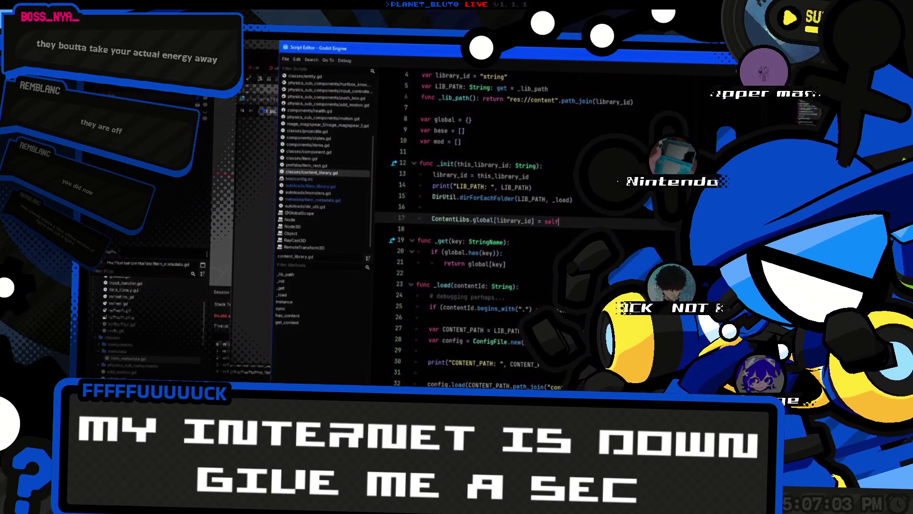
Remove the DirUtil.dirForEachFolder call from _init on line 15 of content_library.gd
click(590, 198)
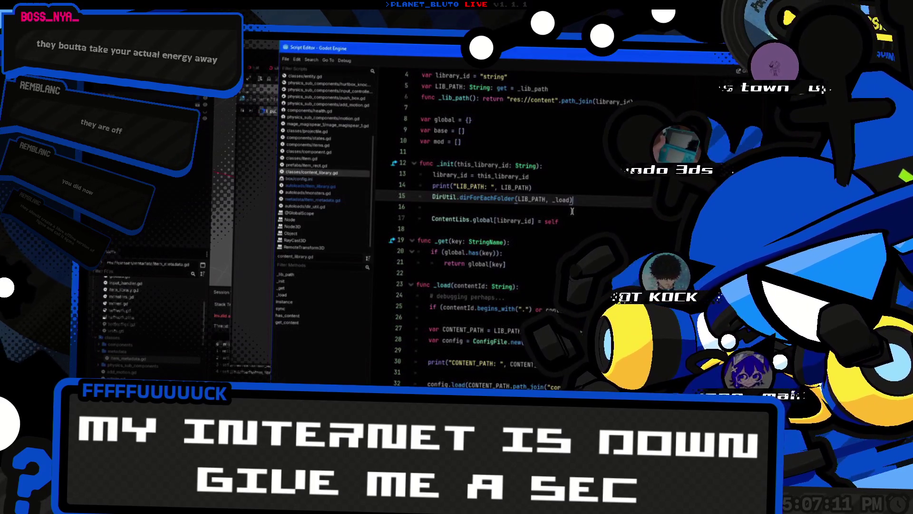
key(shift+Home)
key(ctrl+c)
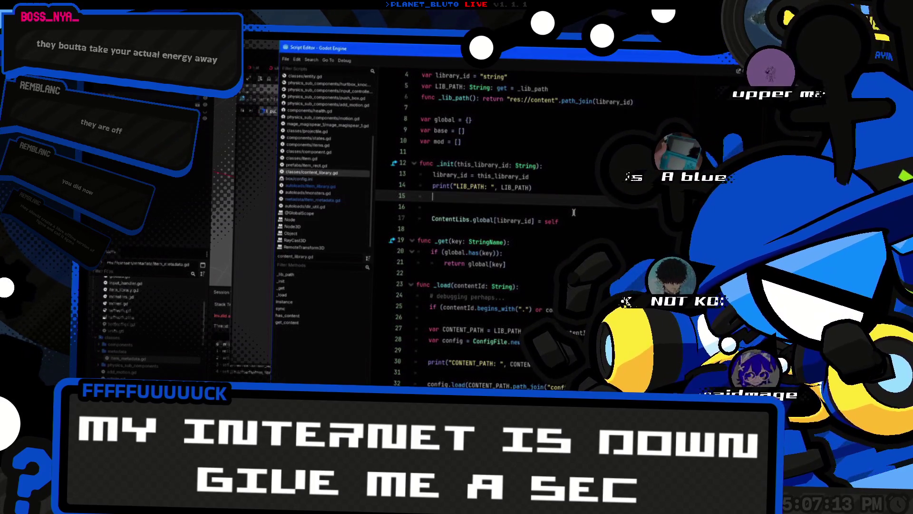
key(BackSpace)
key(BackSpace)
key(BackSpace)
key(Down)
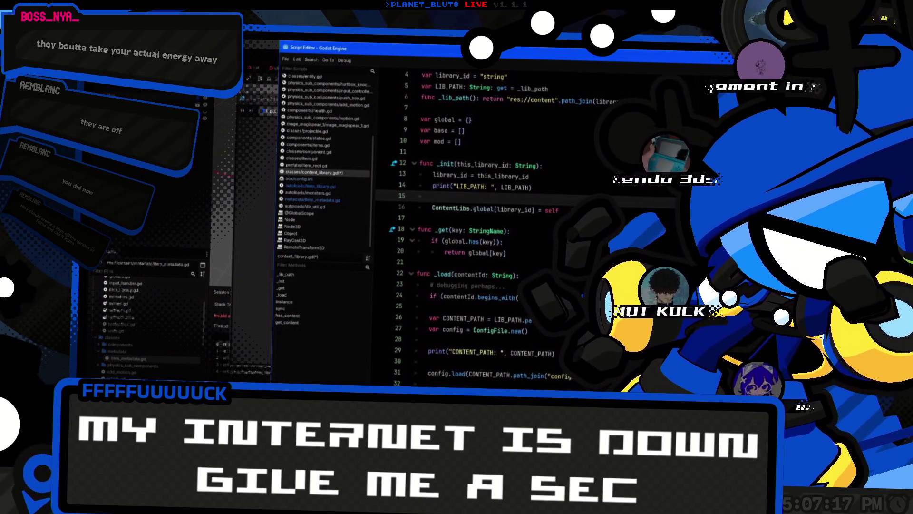
key(Return)
key(ctrl+z)
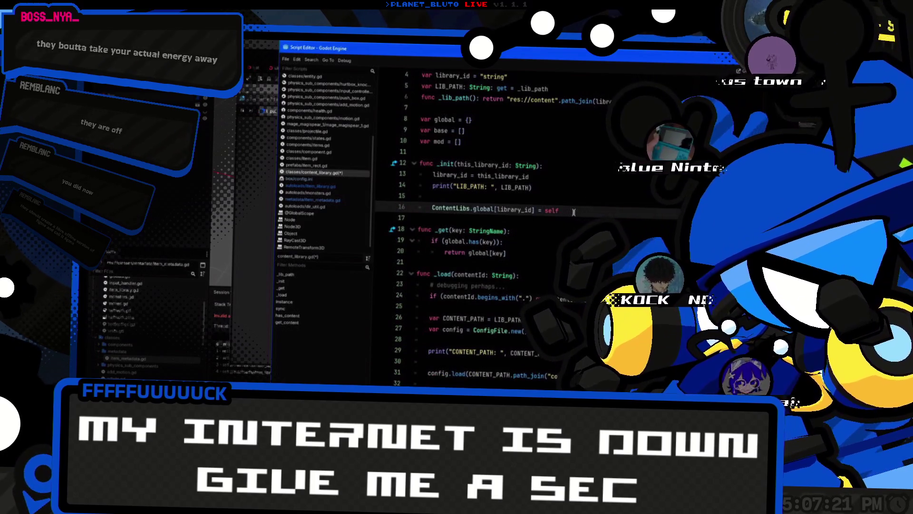
key(ctrl+z)
key(ctrl+s)
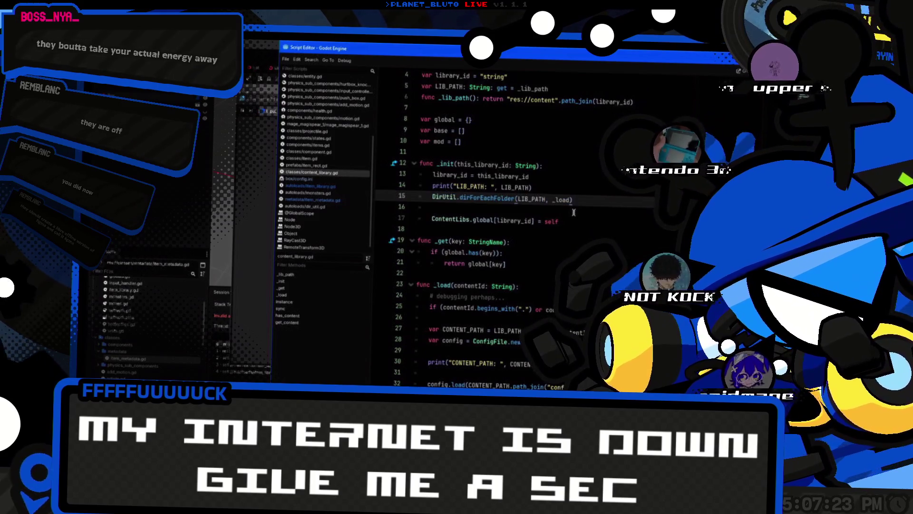
key(BackSpace)
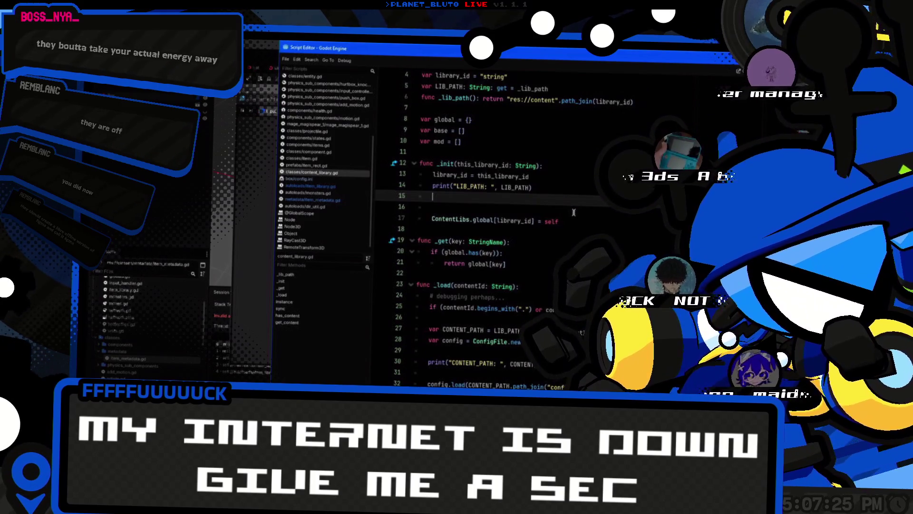
Add func _load_contents(): below _init containing the folder-loading call
click(450, 229)
key(Return)
key(Return)
key(Up)
text(func _)
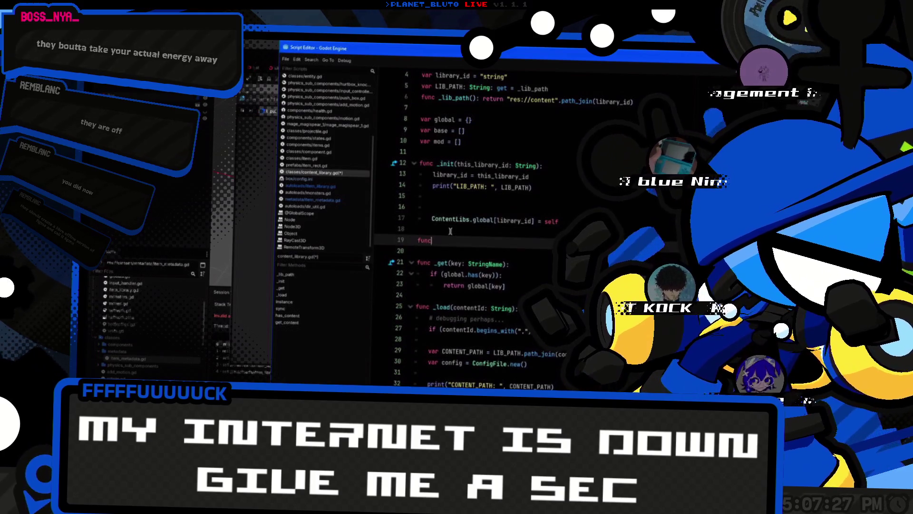
text(load)
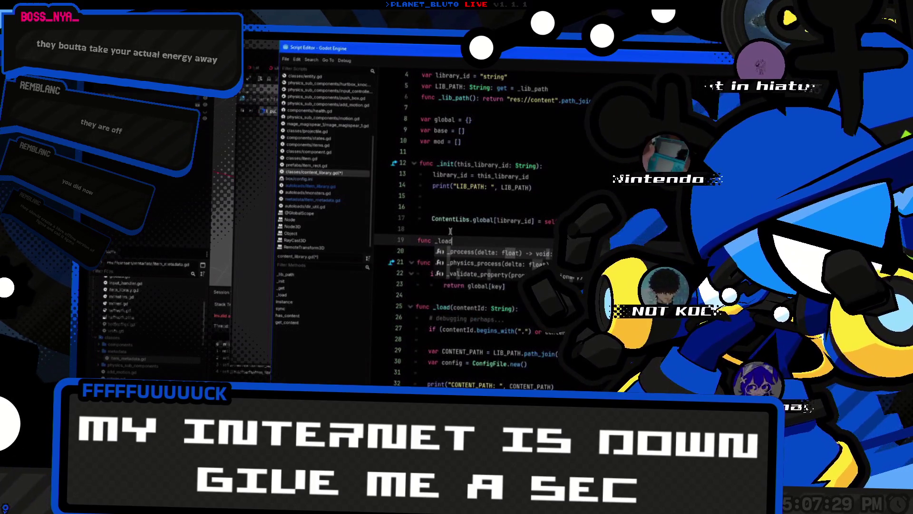
text(con)
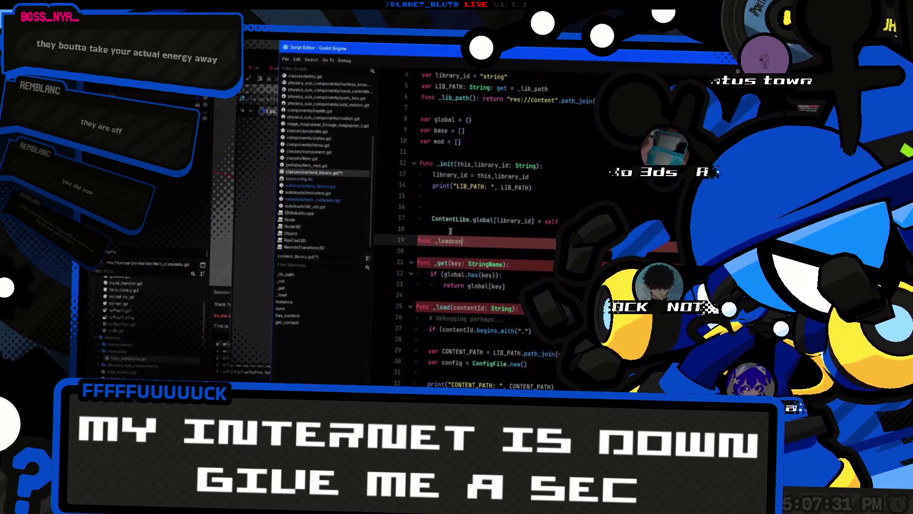
key(BackSpace)
key(BackSpace)
key(BackSpace)
text(_contents())
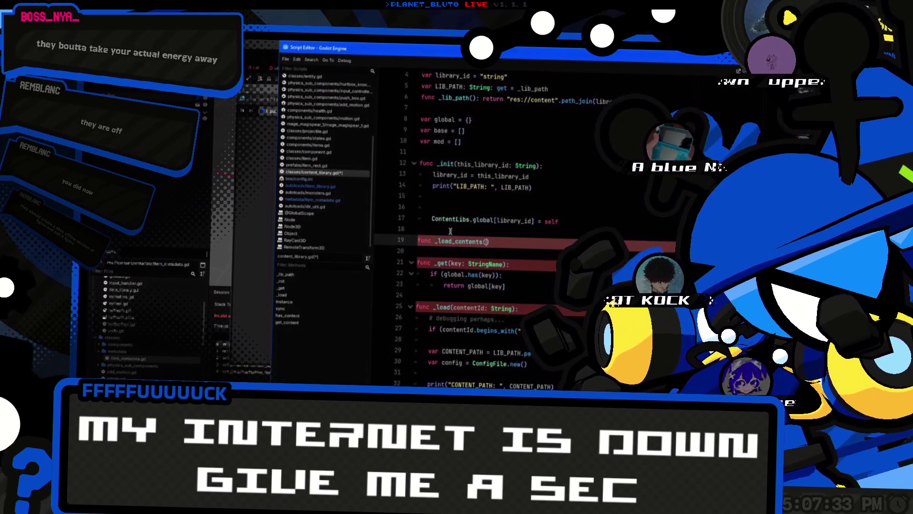
text(:)
key(Return)
key(ctrl+v)
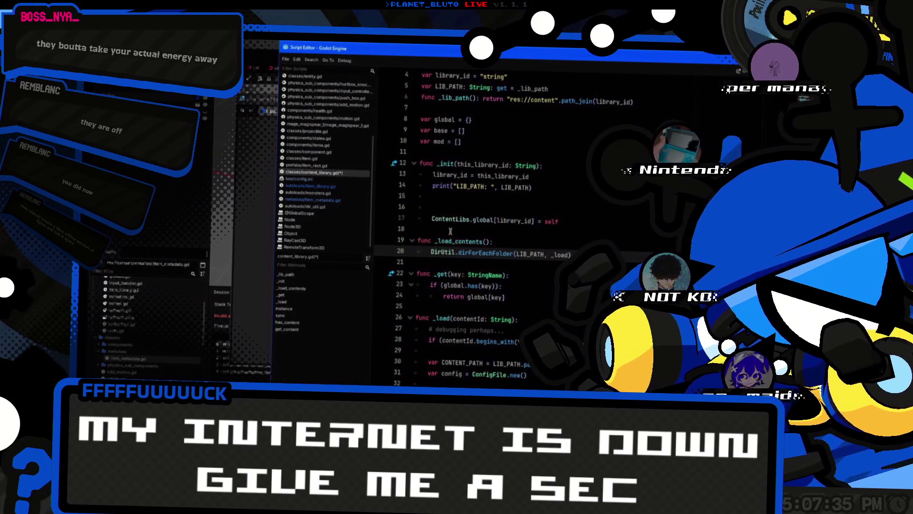
Connect _load_contents via get_tree().process_frame.connect in _init, save, and run with F5
key(Up)
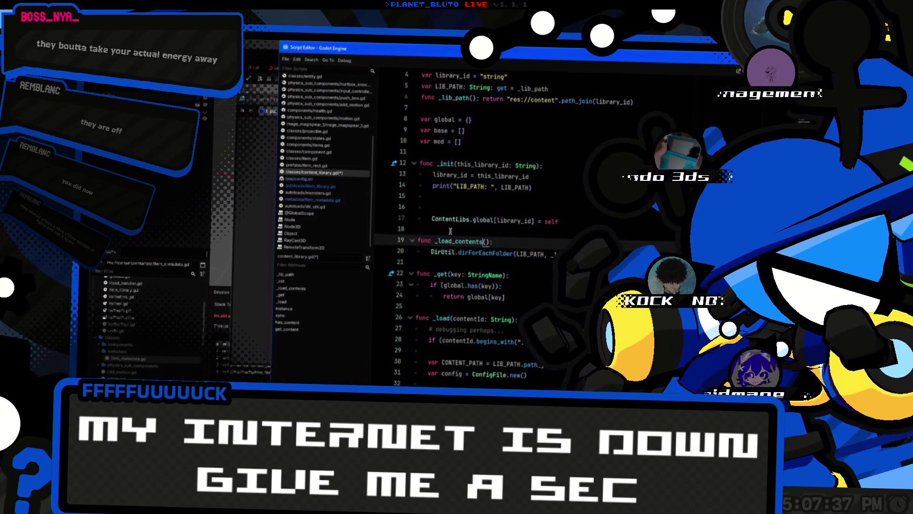
key(Up)
key(Up)
key(Up)
text(get_tree().p)
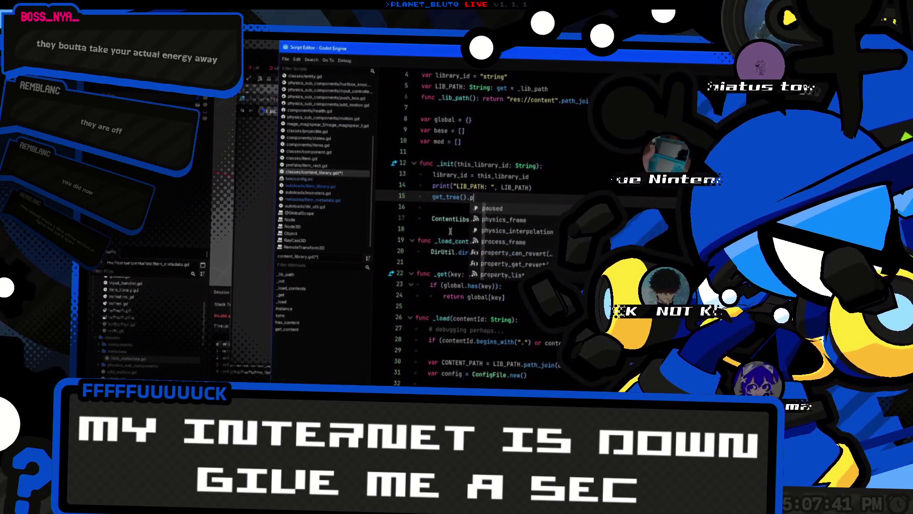
text(rocess_frame.connect()
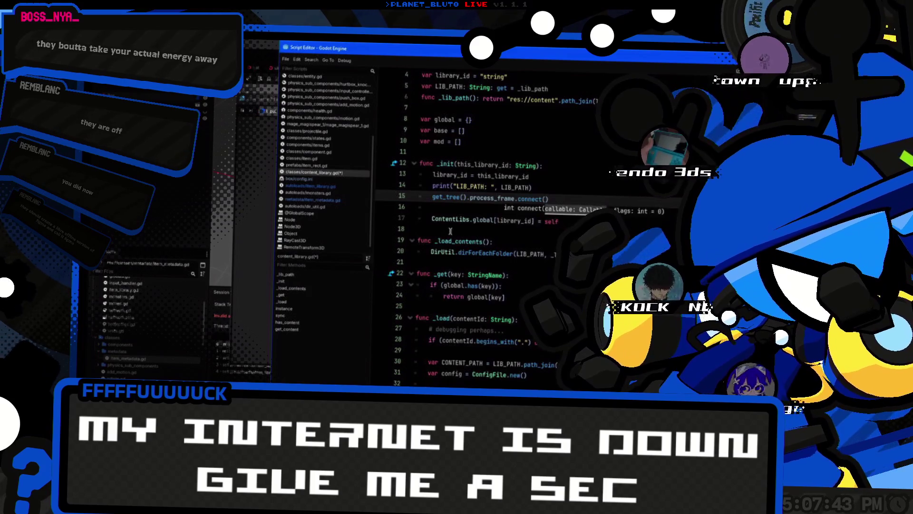
key(Home)
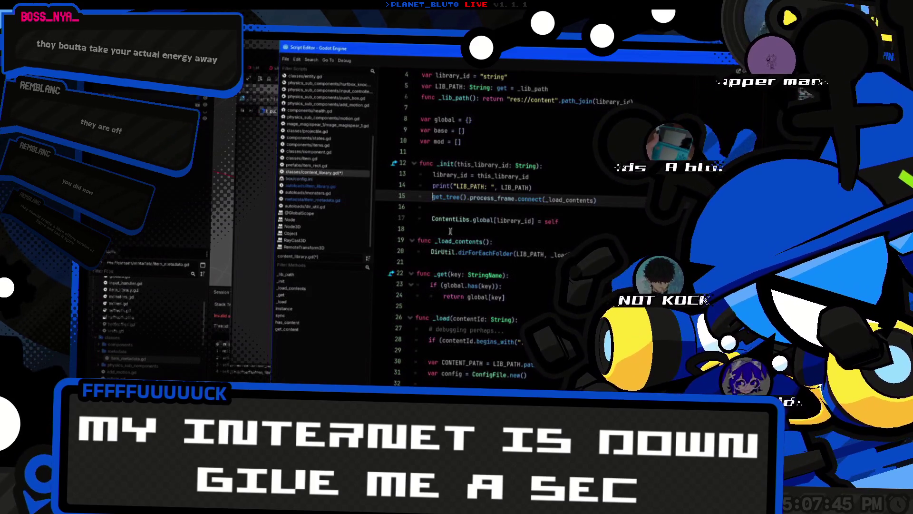
key(Down)
key(ctrl+s)
key(F5)
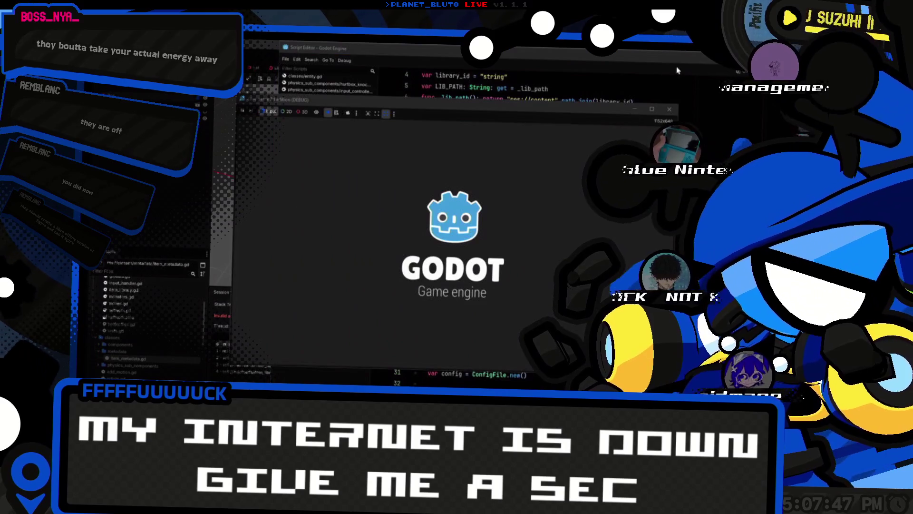
Relaunch the project with F5 and switch back to content_library.gd
key(alt+Tab)
key(F5)
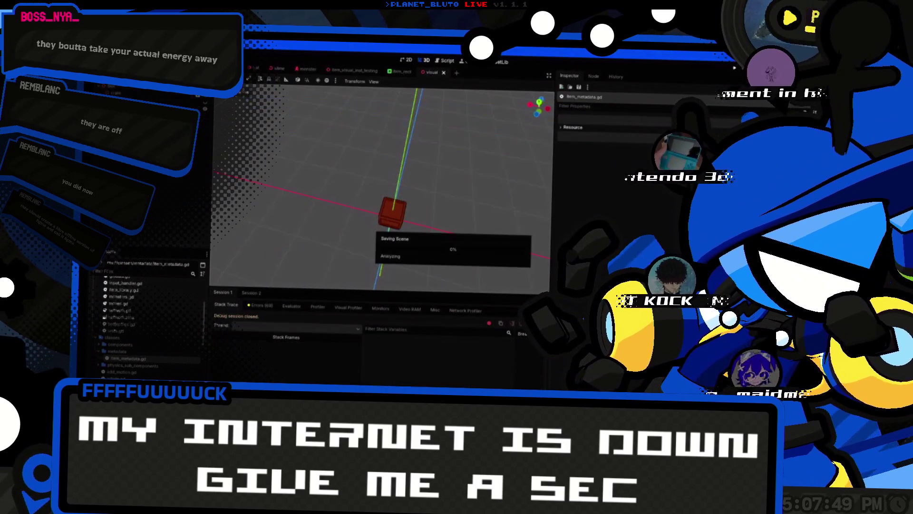
key(alt+Tab)
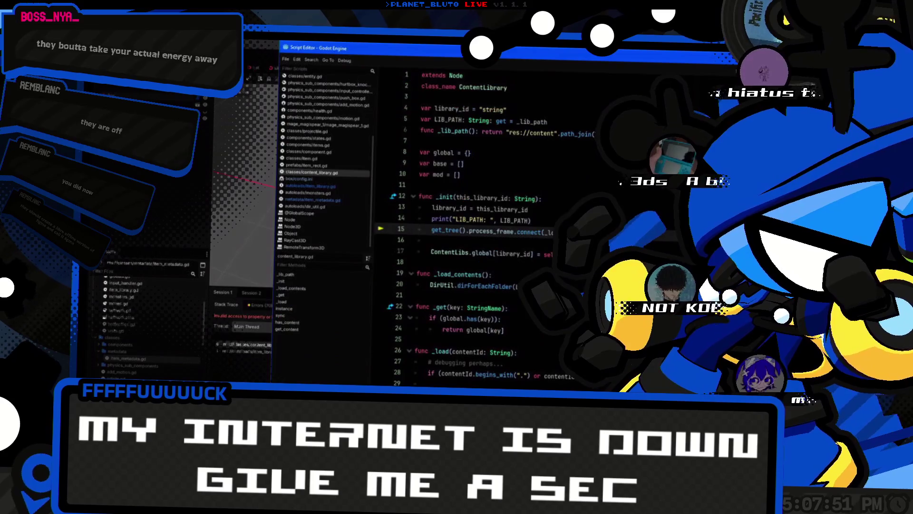
key(alt+Tab)
key(alt+Tab)
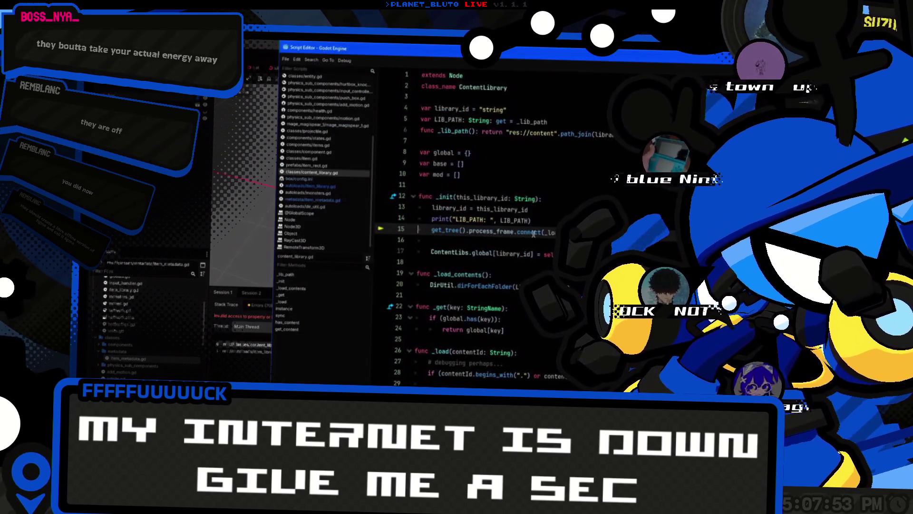
Replace get_tree().process_frame with ready on line 15, giving ready.connect(_load_contents)
key(ctrl+Right)
key(ctrl+Right)
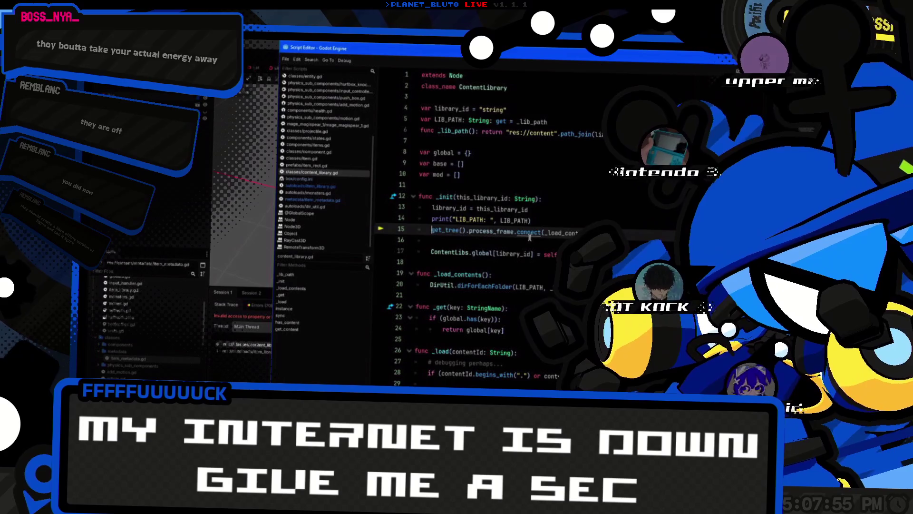
key(ctrl+shift+Right)
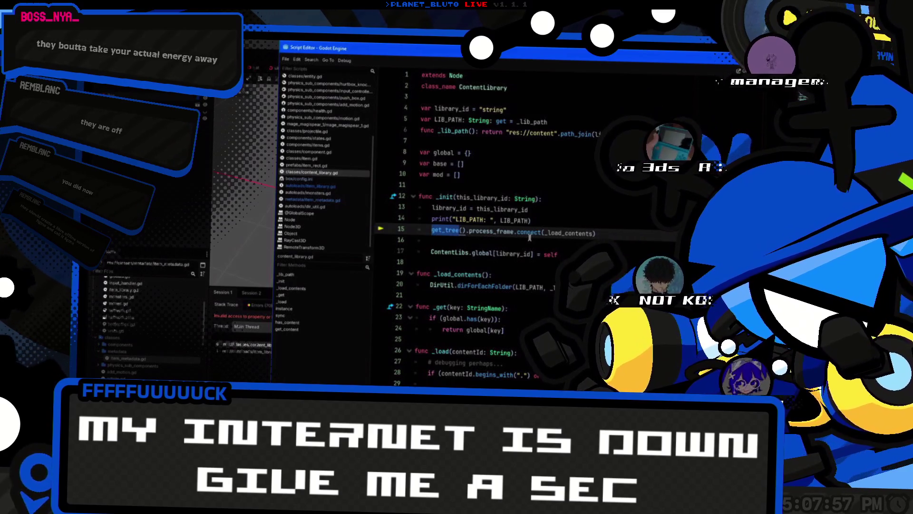
key(ctrl+shift+Right)
key(ctrl+shift+Right)
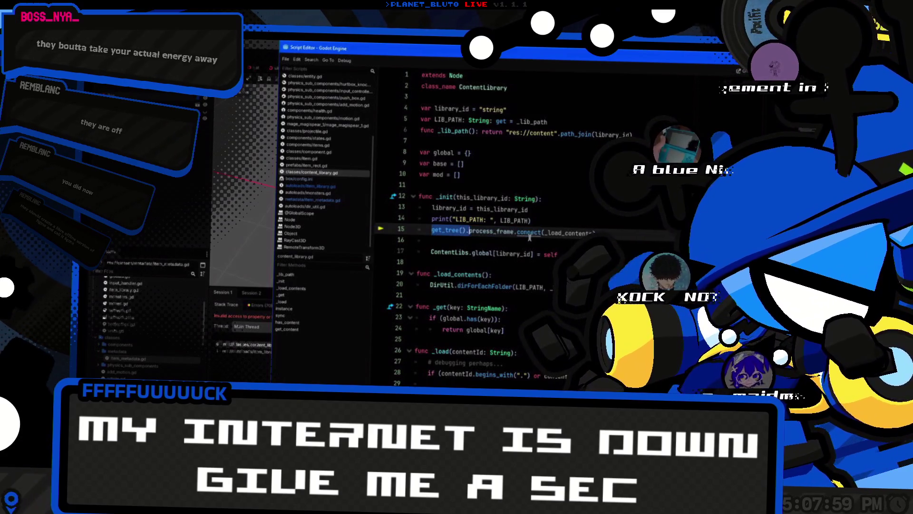
key(ctrl+Left)
key(ctrl+Left)
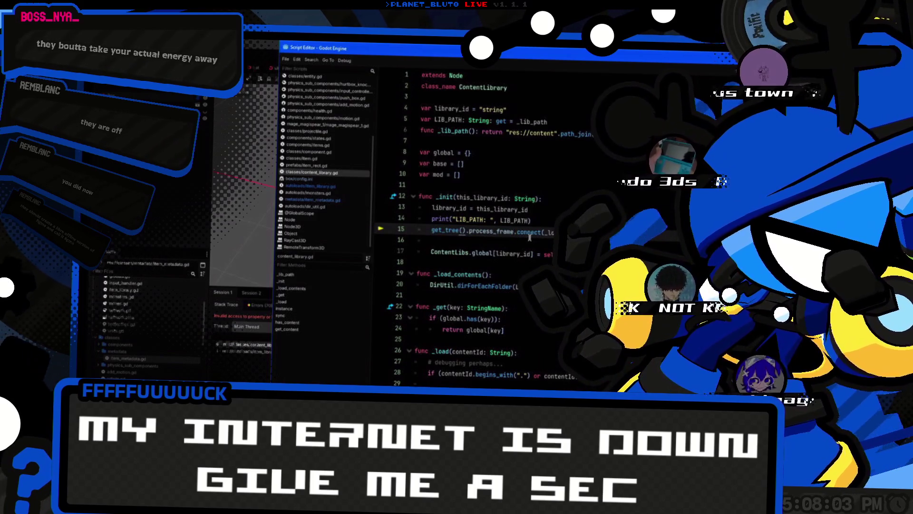
key(shift+End)
key(Delete)
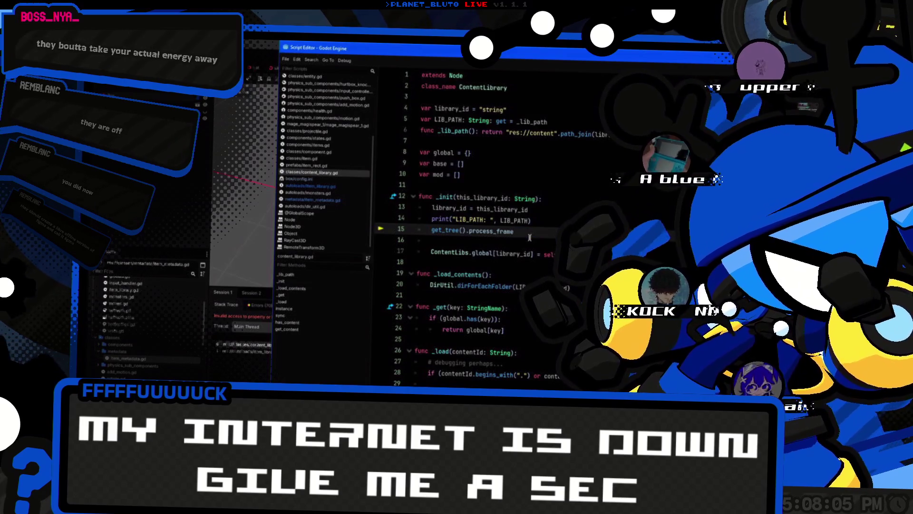
scroll(488, 199, down, 5)
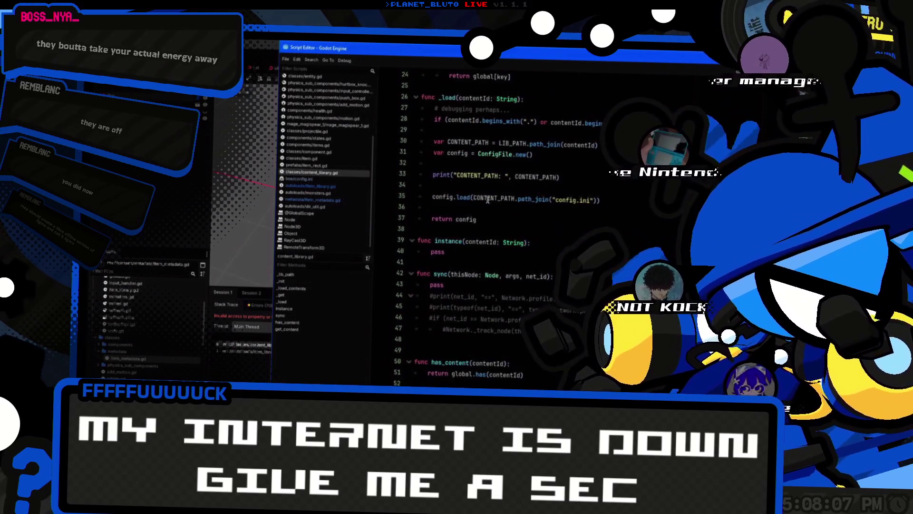
key(ctrl+z)
scroll(499, 201, up, 1)
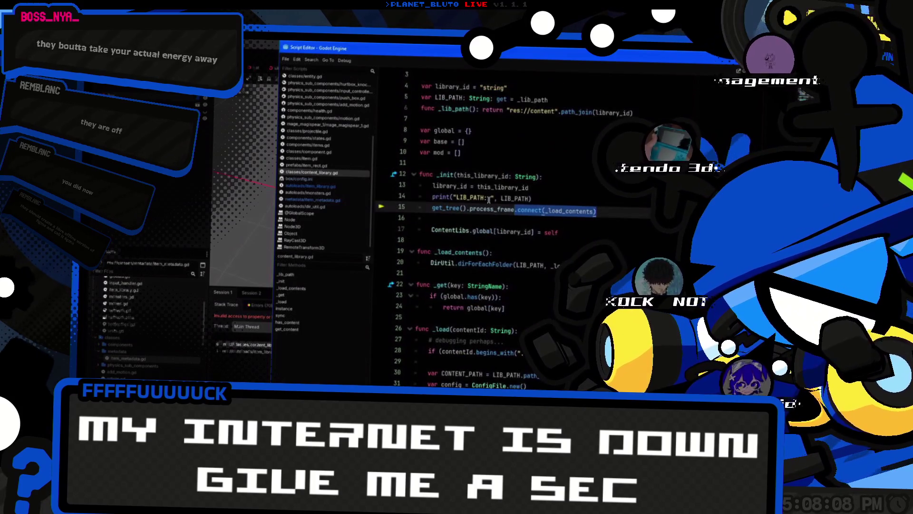
click(515, 209)
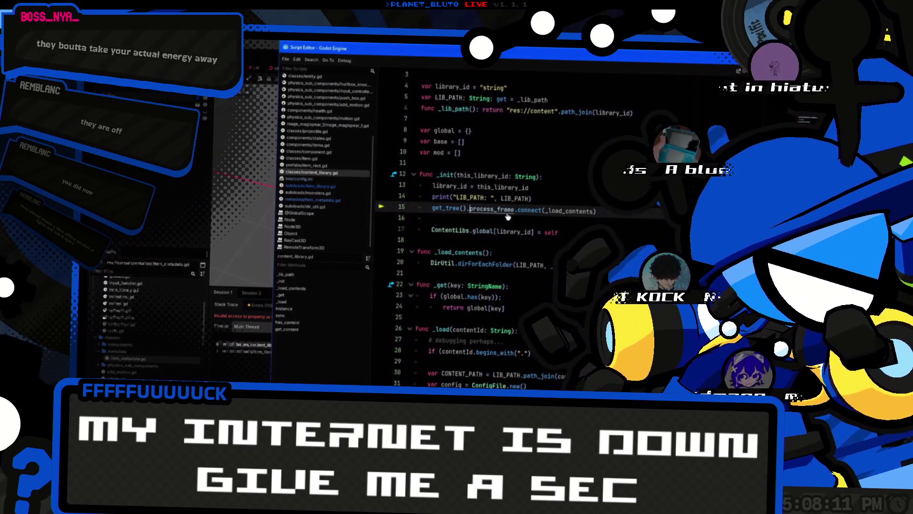
key(shift+Home)
text(ready)
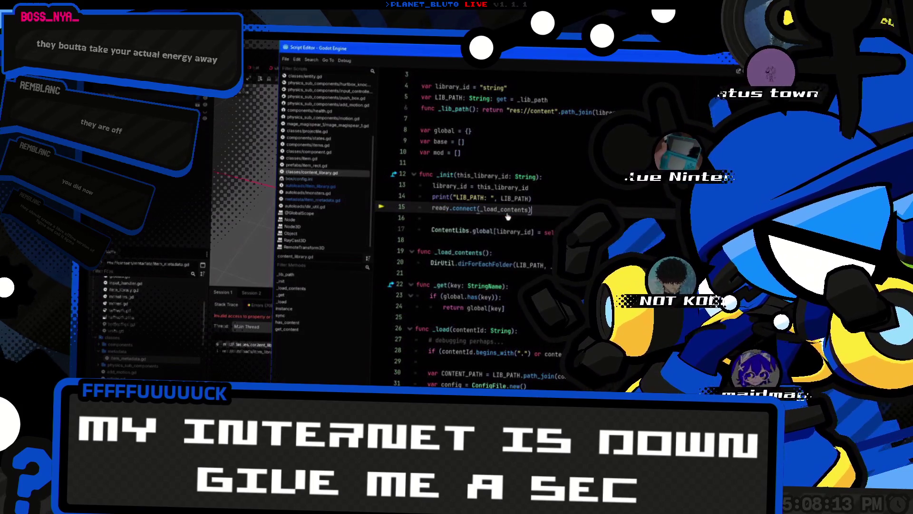
key(alt+Tab)
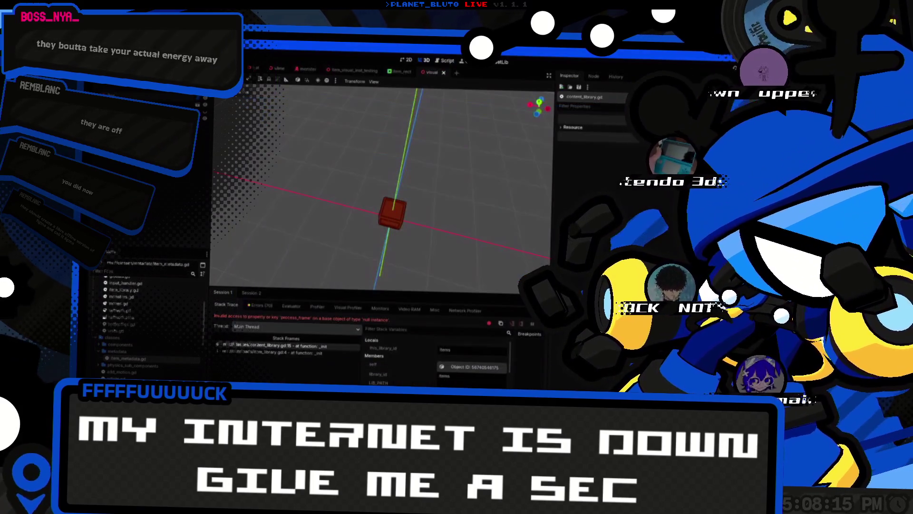
Close the running game window and run the project again
key(F5)
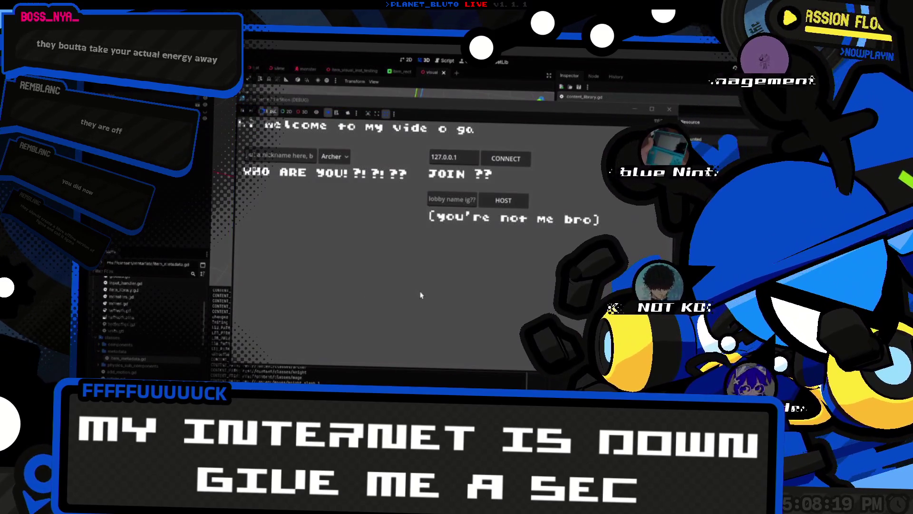
key(alt+Tab)
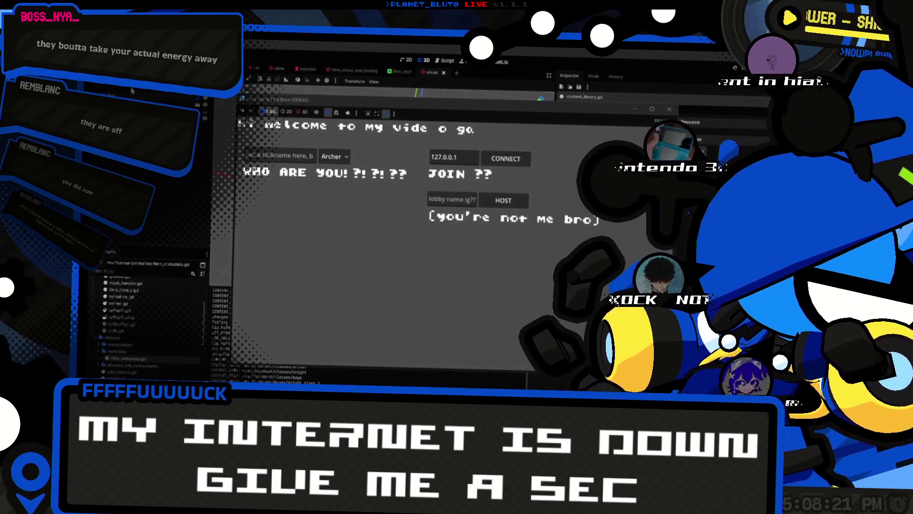
key(alt+F4)
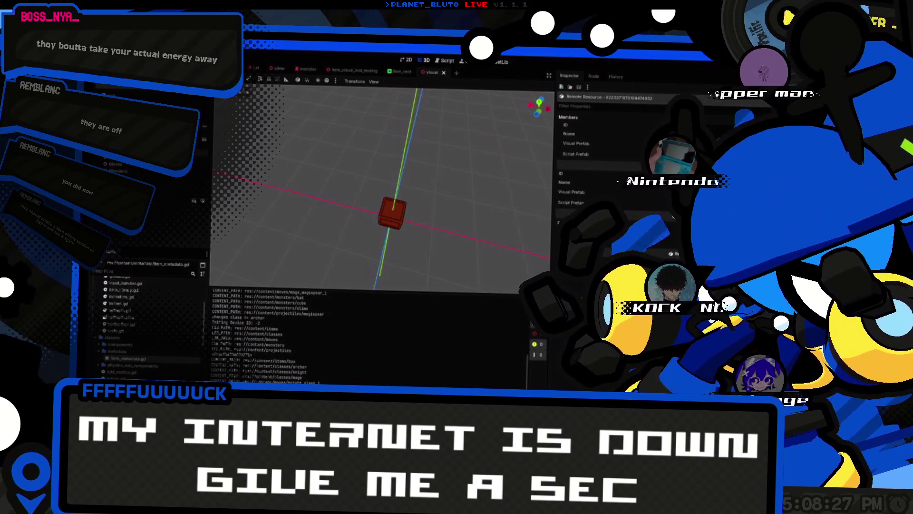
scroll(142, 323, up, 3)
scroll(143, 323, up, 3)
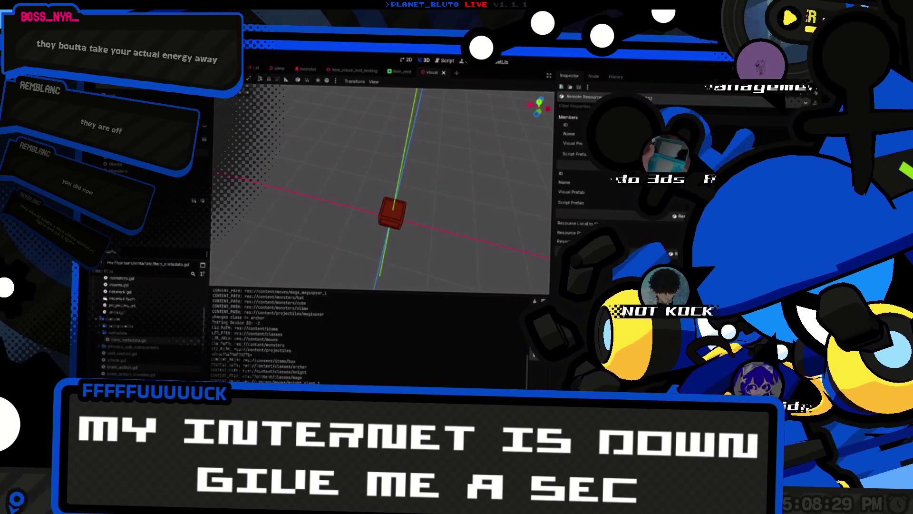
key(F5)
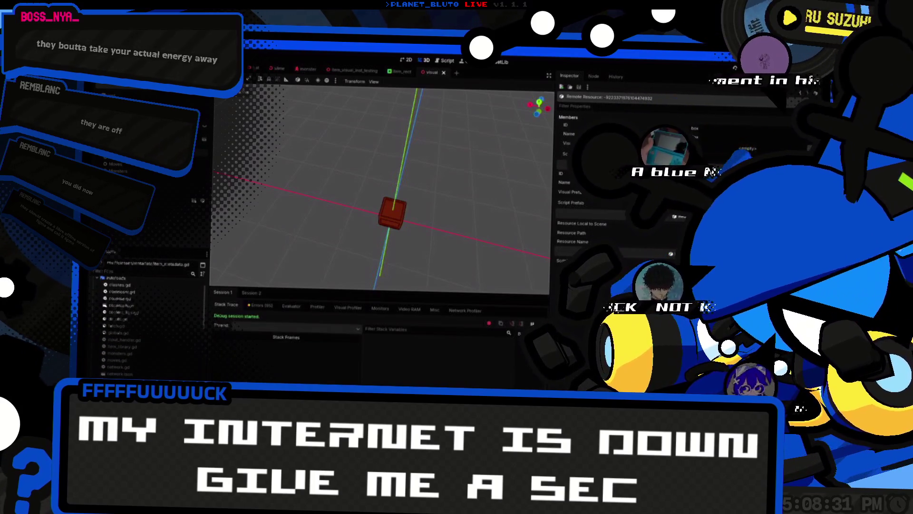
Rename the box item's visual.tscn to box.tscn in the FileSystem dock
scroll(446, 383, down, 2)
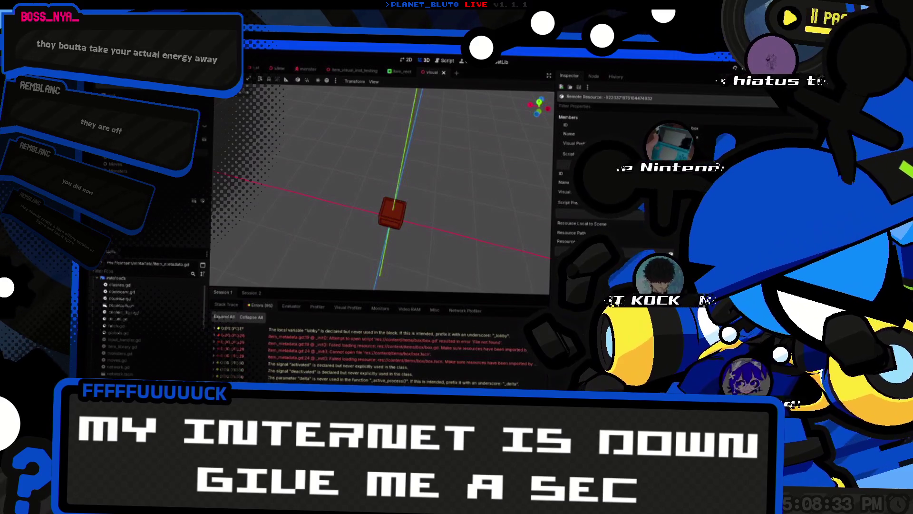
scroll(344, 350, up, 3)
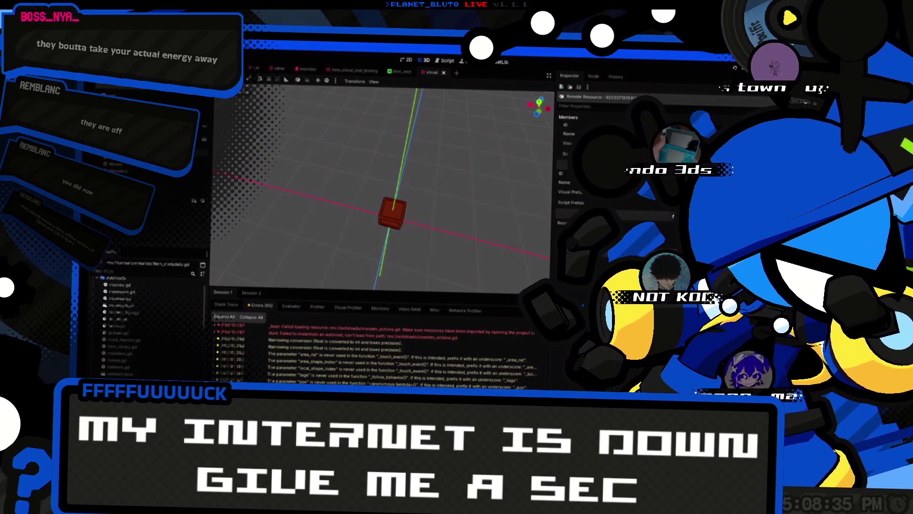
scroll(343, 350, up, 4)
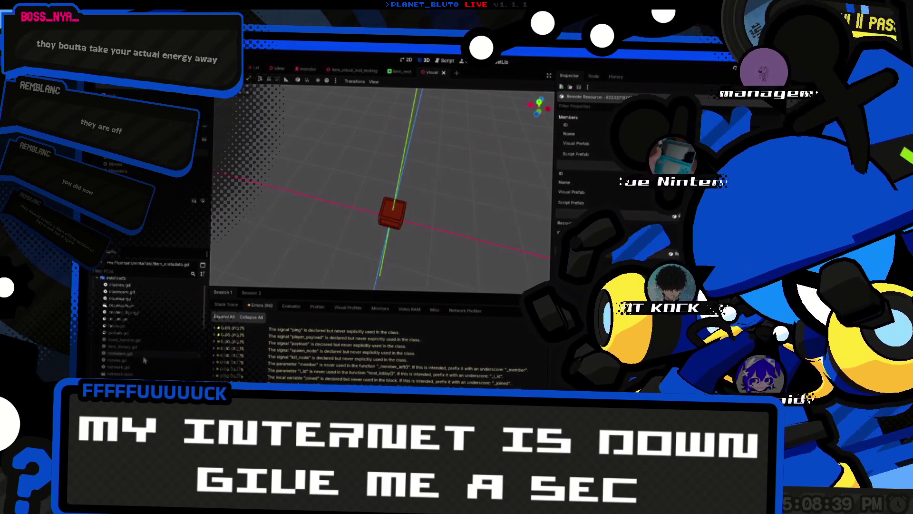
scroll(150, 326, down, 5)
scroll(142, 333, up, 2)
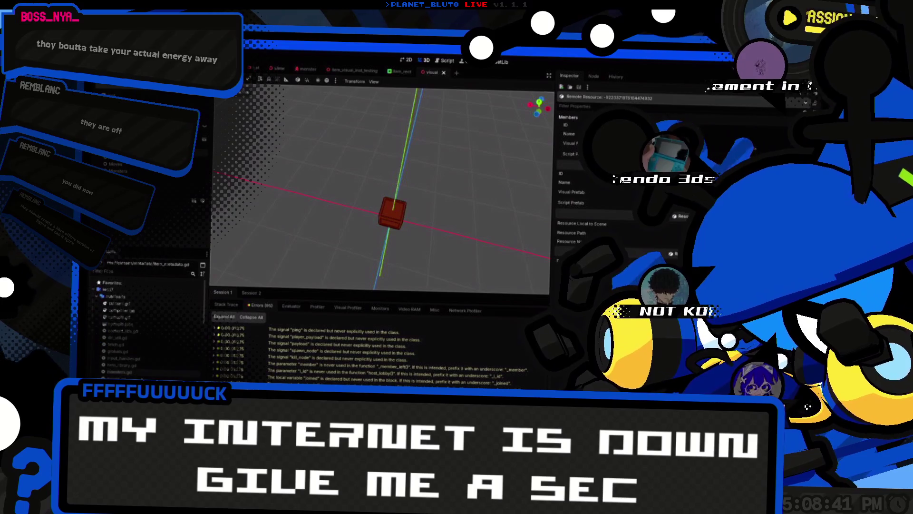
scroll(142, 333, up, 5)
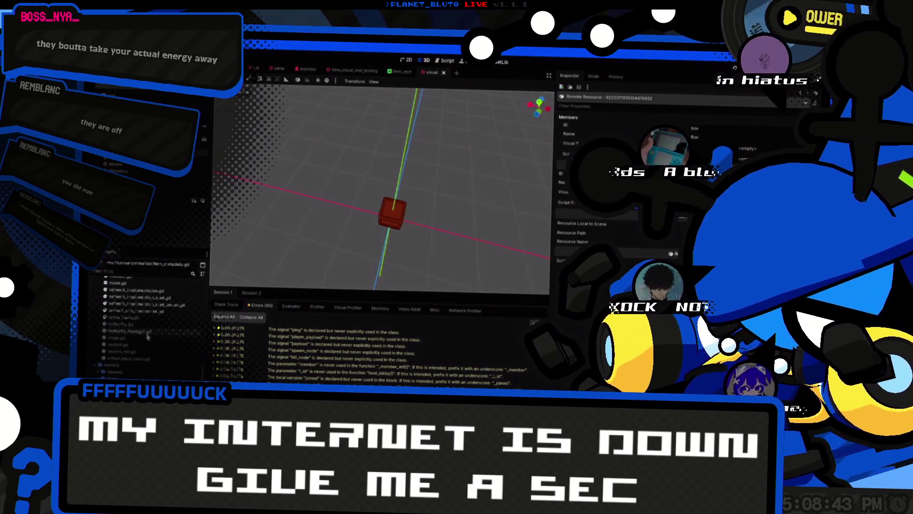
click(125, 317)
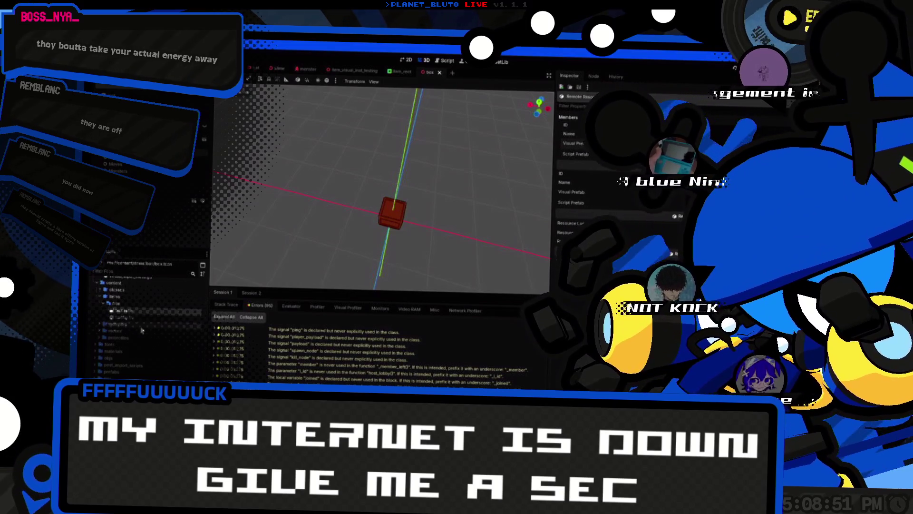
key(Return)
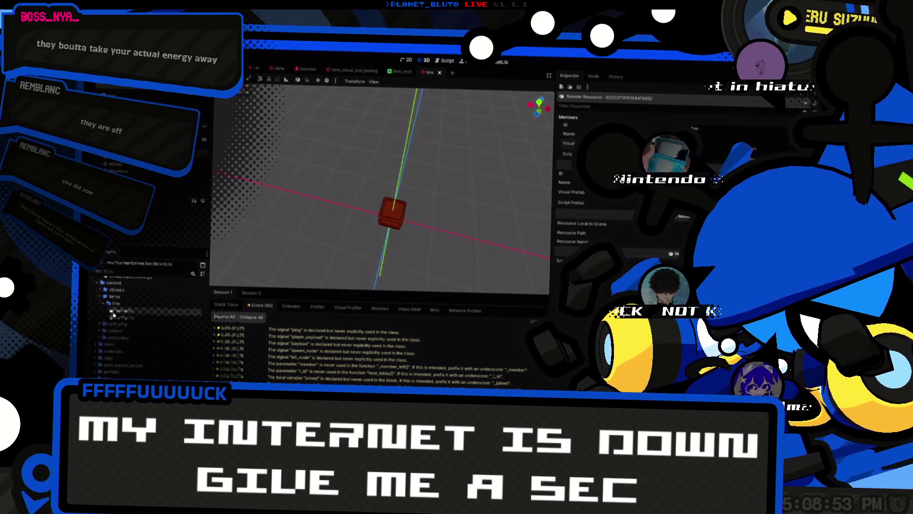
Orbit around the red box and test-run the project, returning to the editor
mouse_move(301, 102)
mouse_down()
mouse_move(424, 200)
mouse_move(396, 179)
mouse_up()
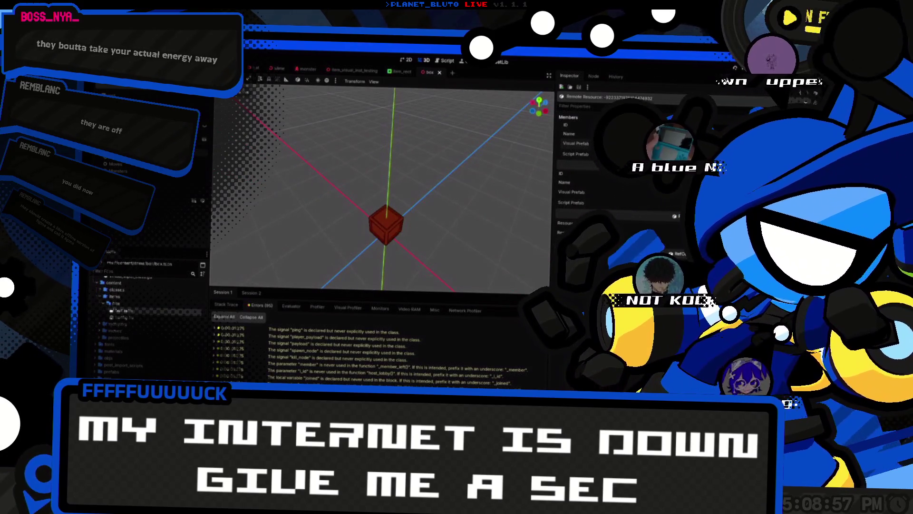
key(F5)
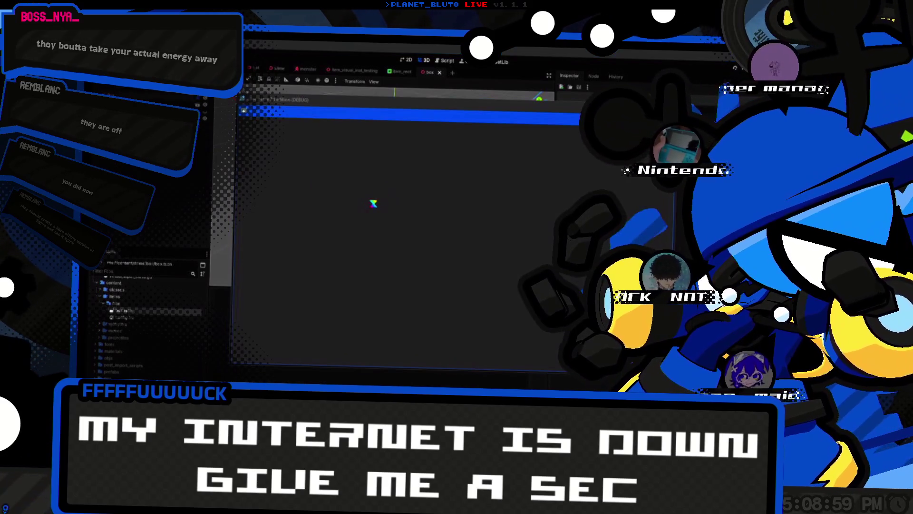
click(173, 274)
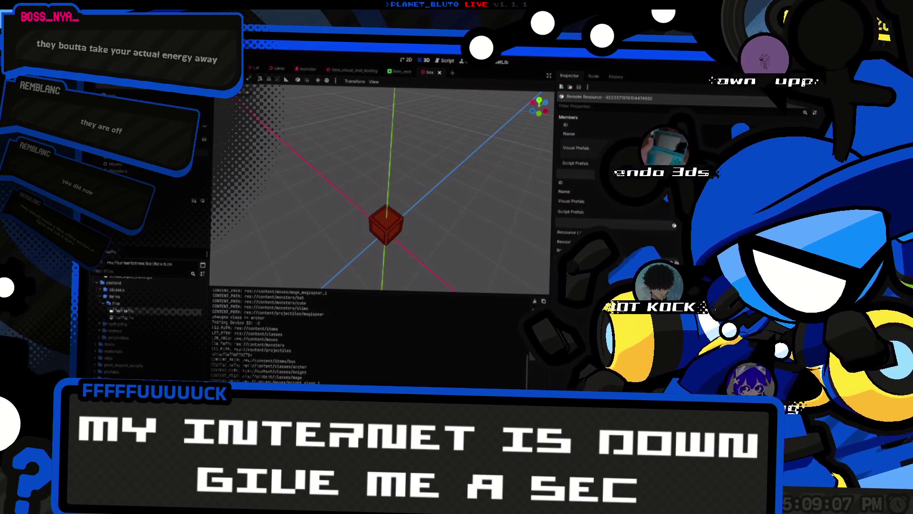
Start creating a new script file in the box item folder
right_click(134, 305)
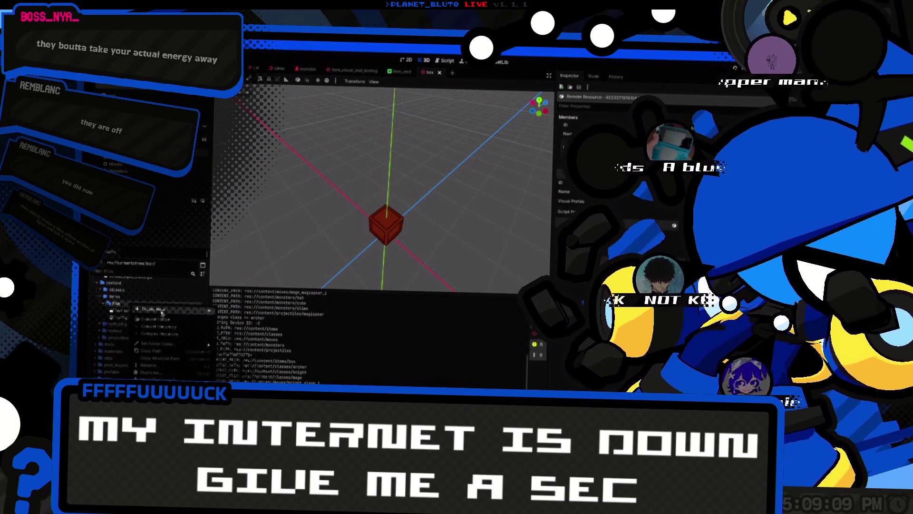
mouse_move(157, 309)
click(235, 326)
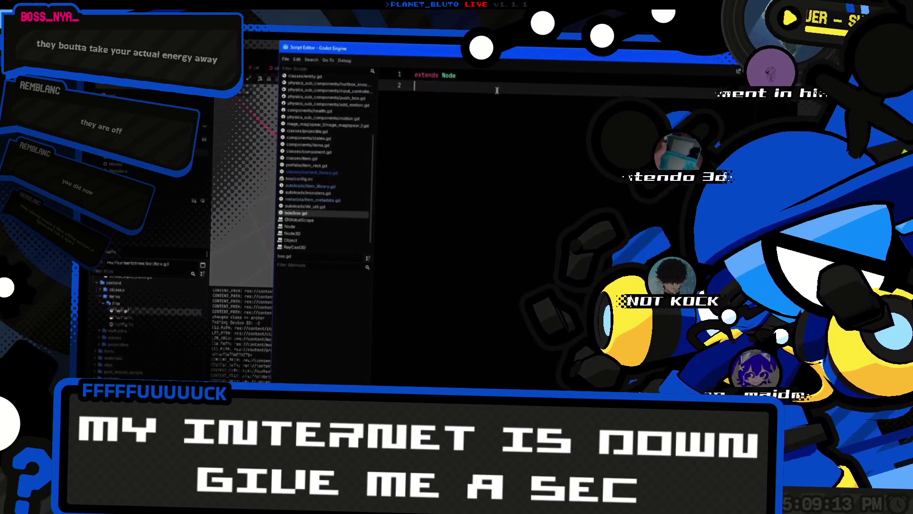
Make box.gd extend Item, add a 'Box stuff..' comment and a use() stub with pass
key(BackSpace)
key(BackSpace)
key(BackSpace)
text(Item)
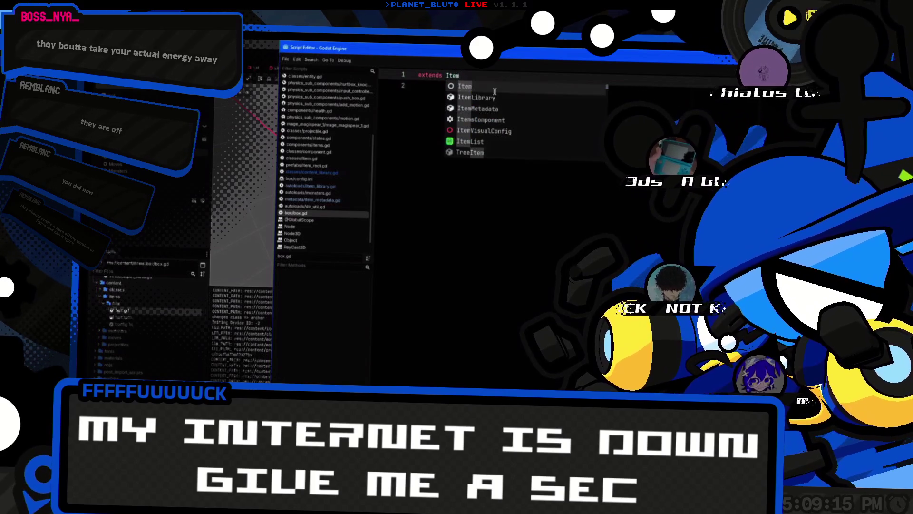
key(Return)
key(Return)
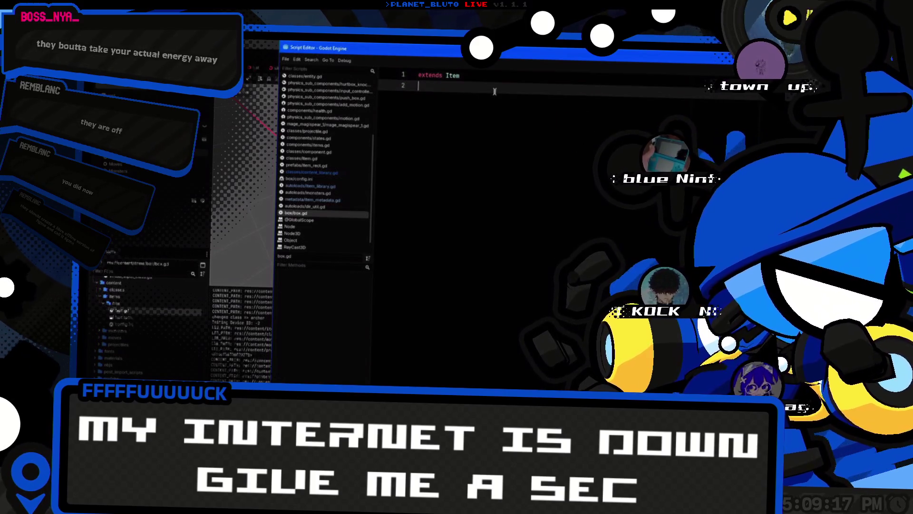
key(Down)
text(Box stuff..)
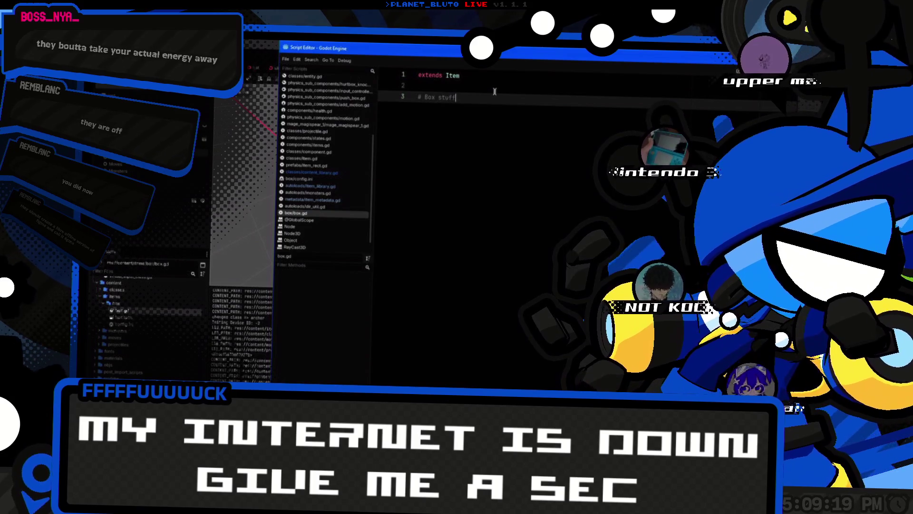
key(Return)
text(func use()
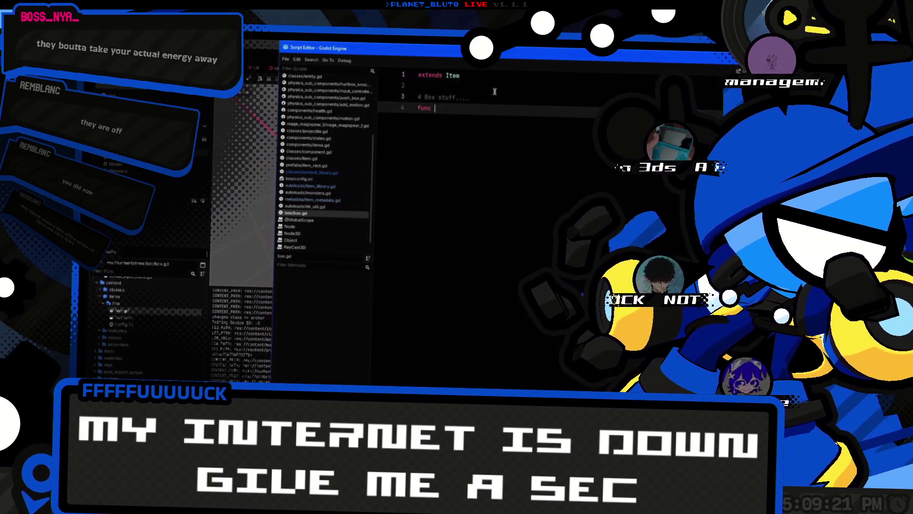
text():)
key(Return)
text(pass)
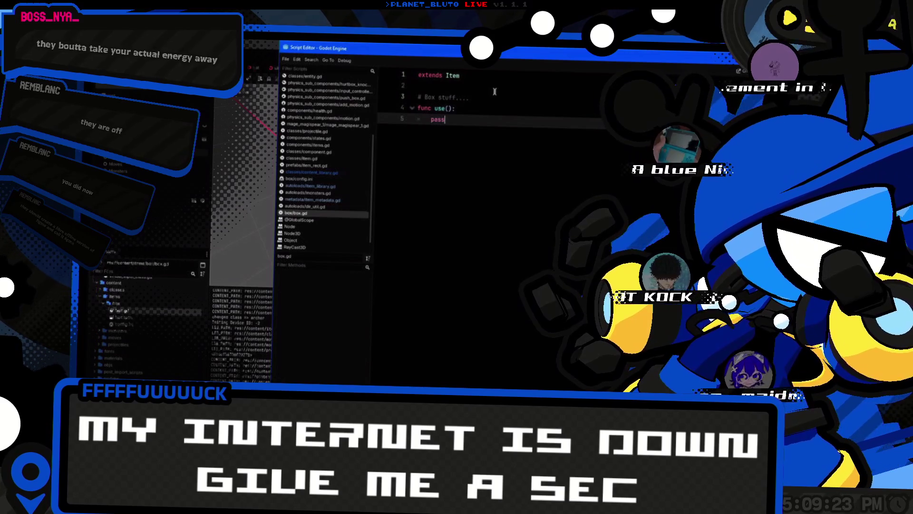
key(alt+Left)
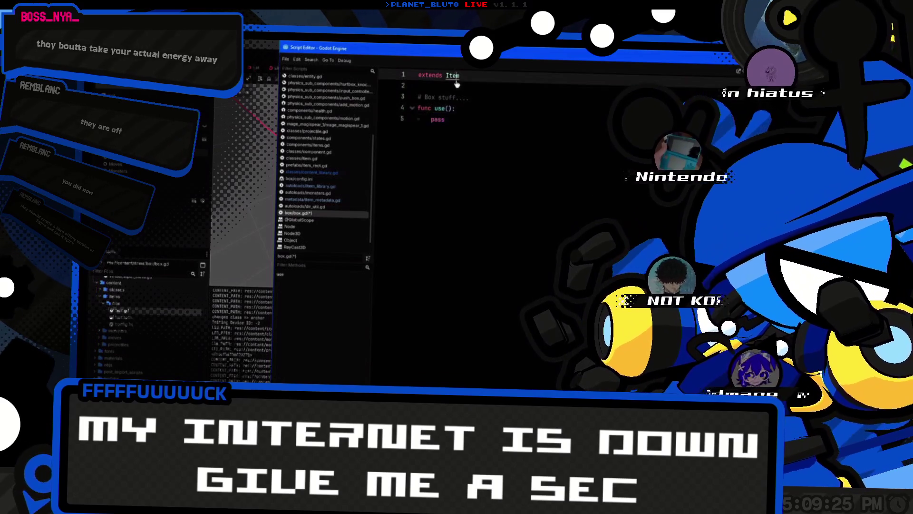
key(alt+Right)
key(alt+Left)
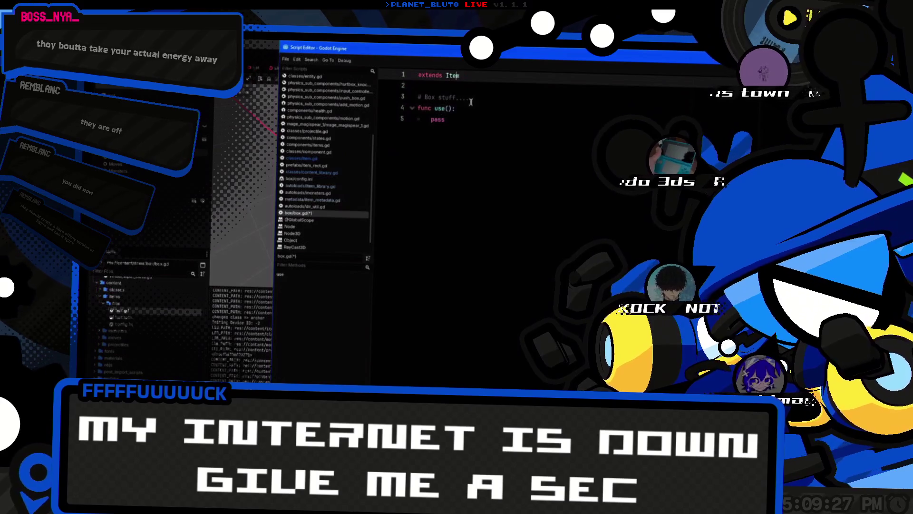
key(alt+Right)
In use(), begin the line player.global_position + Vector3.FORWARD.rotated(...)
text(player.)
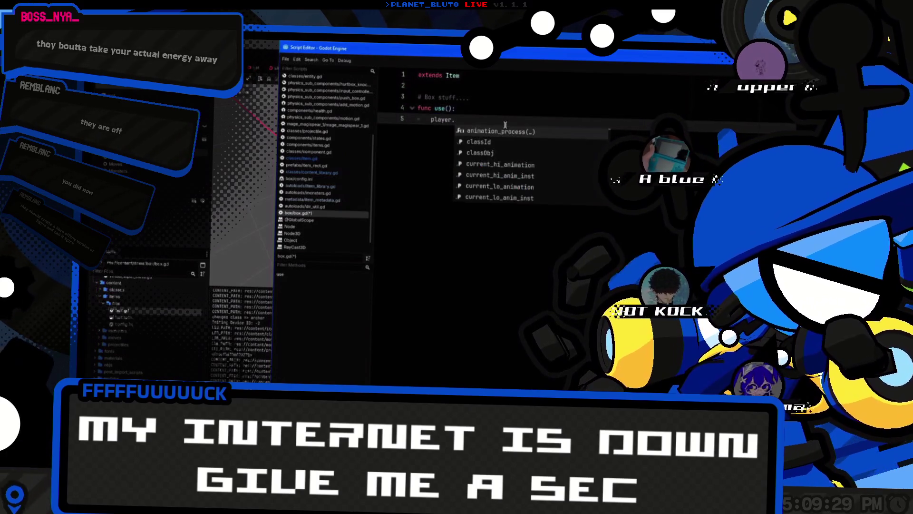
text(glo)
key(Return)
key(ctrl+shift+Left)
key(BackSpace)
text(global)
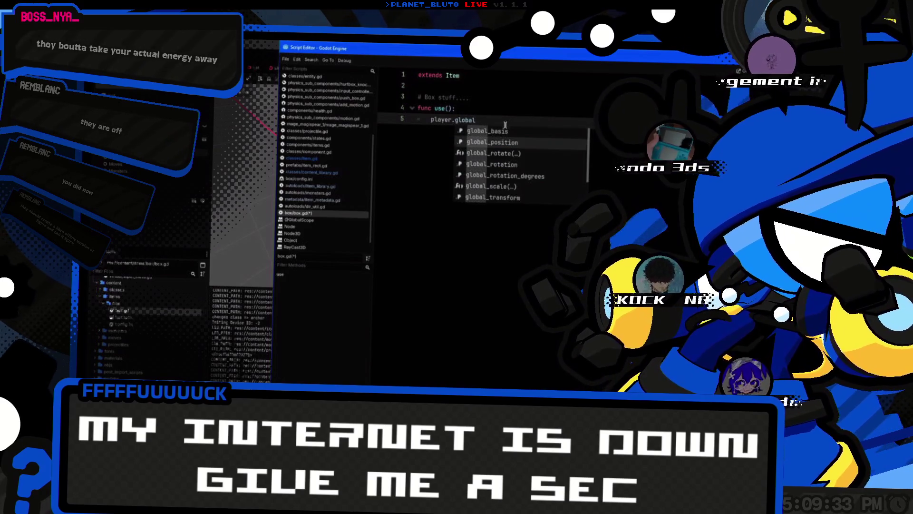
key(Return)
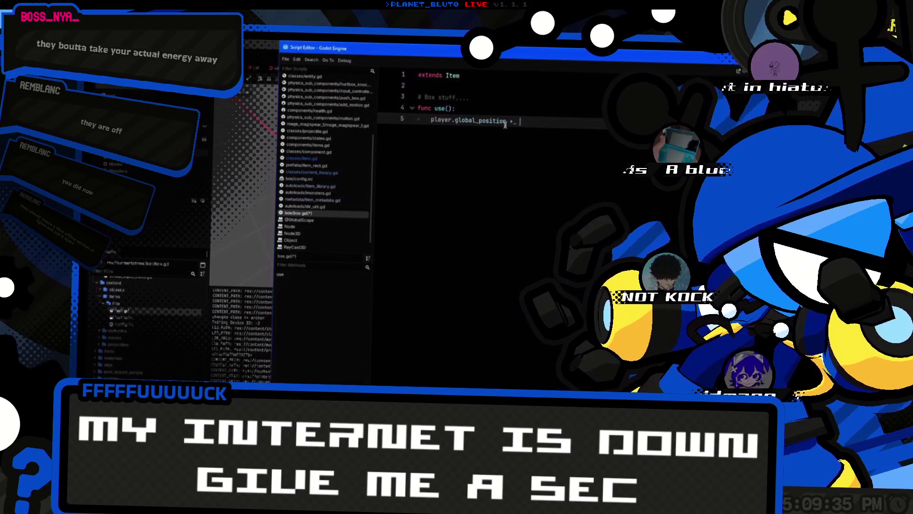
text(ector3.)
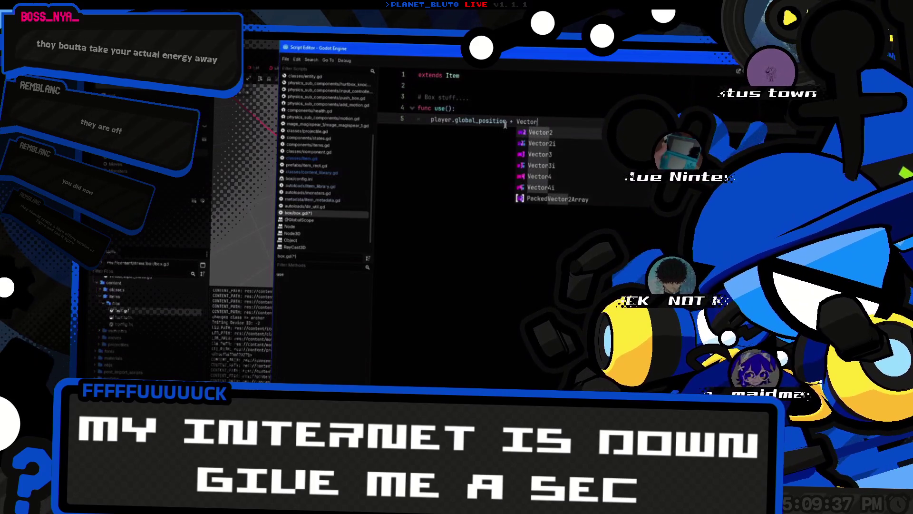
text(FORWARD.)
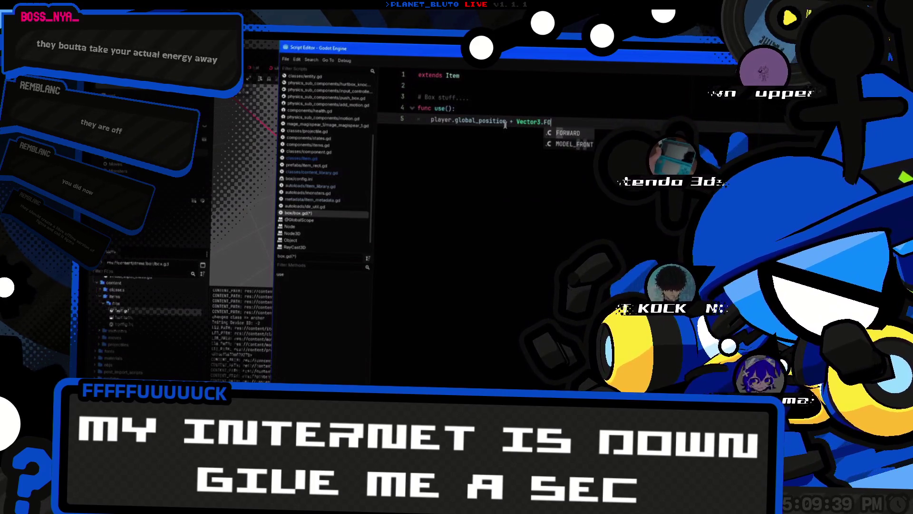
key(BackSpace)
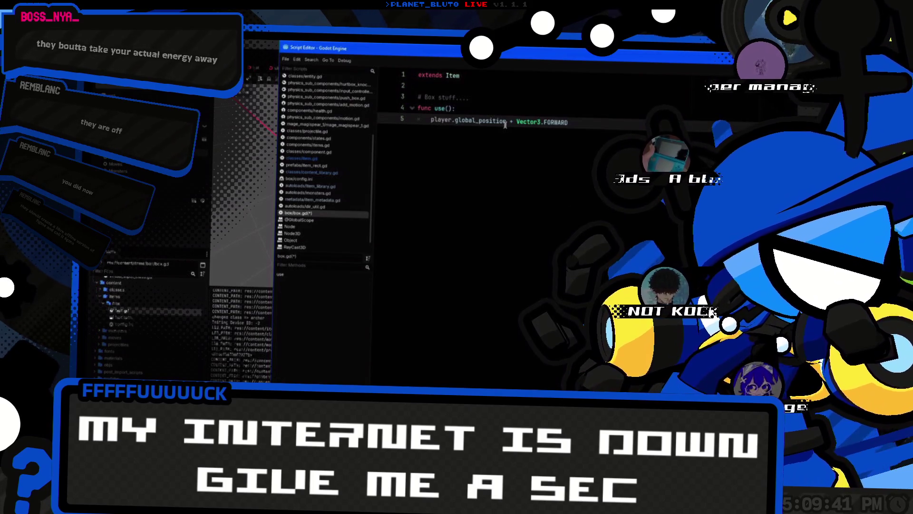
key(Return)
text(Vecto)
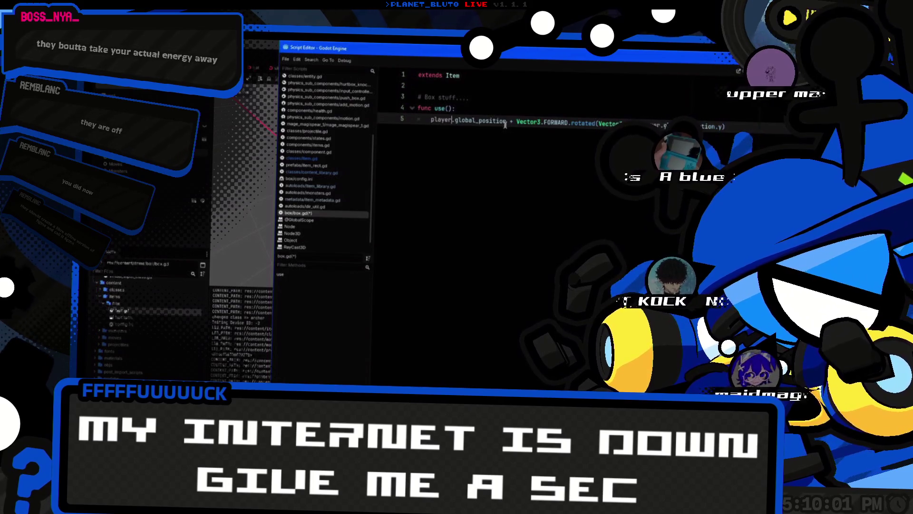
key(ctrl+shift+Left)
key(ctrl+shift+Left)
key(ctrl+shift+Left)
Store the offset in var place_pos, two units in front of the player
text(()
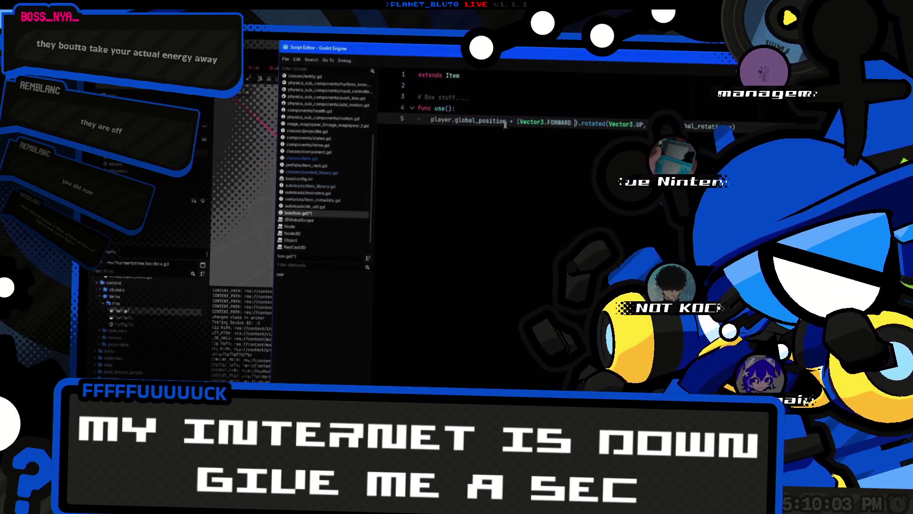
text(.0)
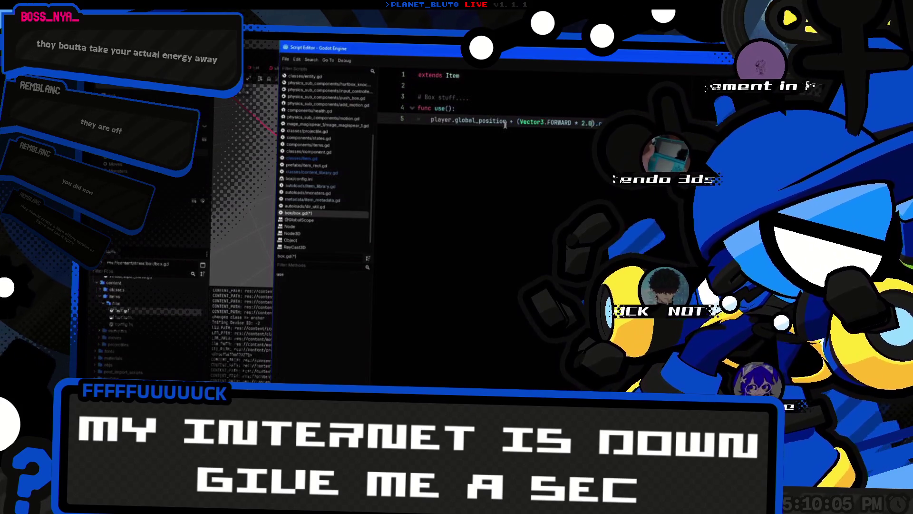
key(Delete)
key(Home)
text(var)
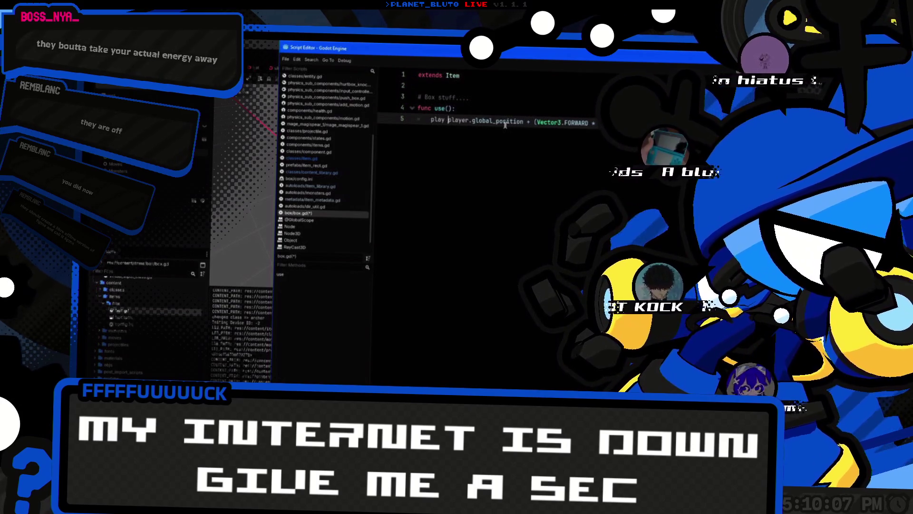
text( place_pos )
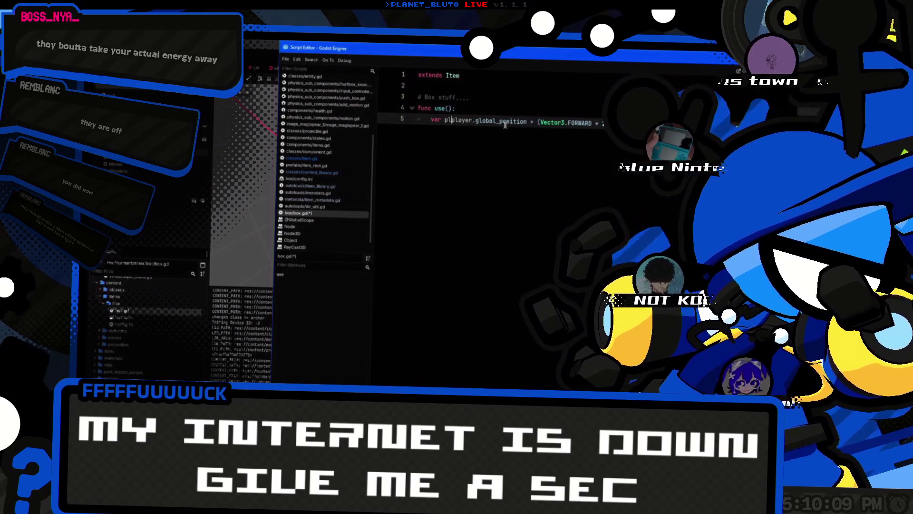
text(=)
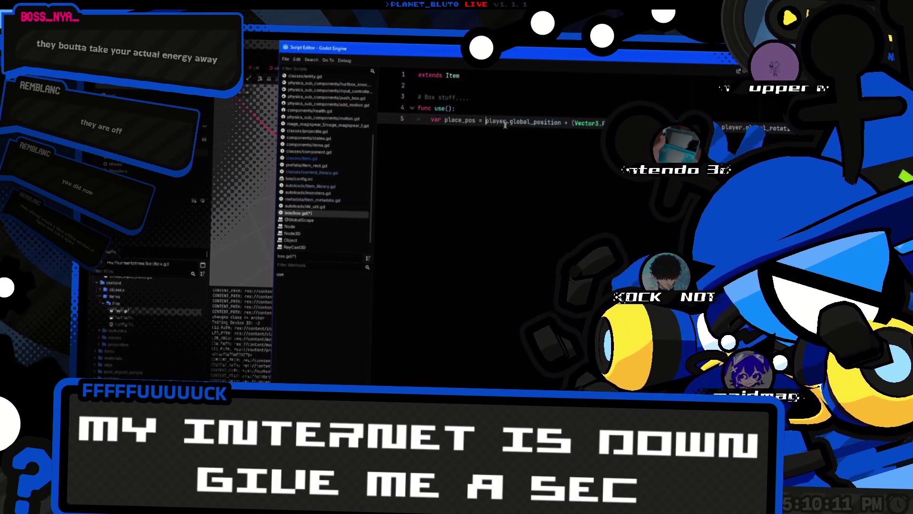
key(End)
key(Return)
text(place_pos)
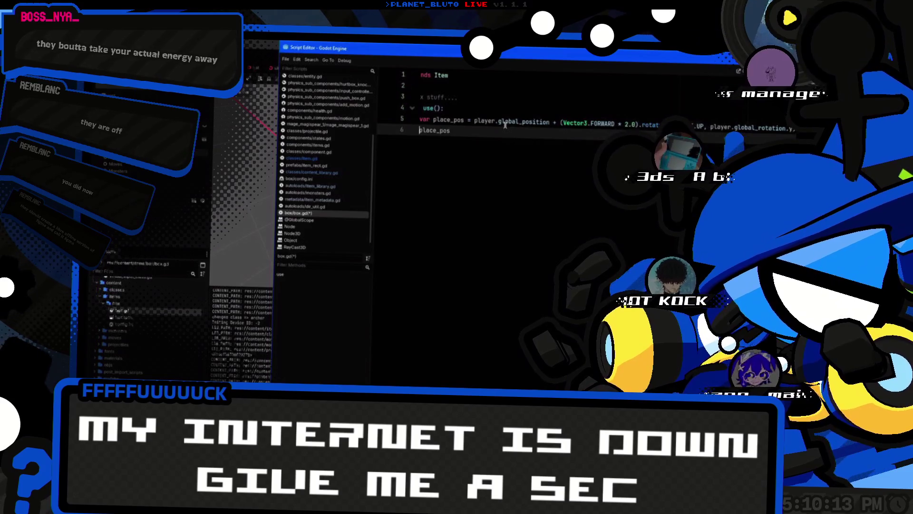
Add a commented-out '#const box_entity_prefab = prelo' under extends Item and clear leftover line 8
key(ctrl+Home)
key(End)
key(Return)
key(Return)
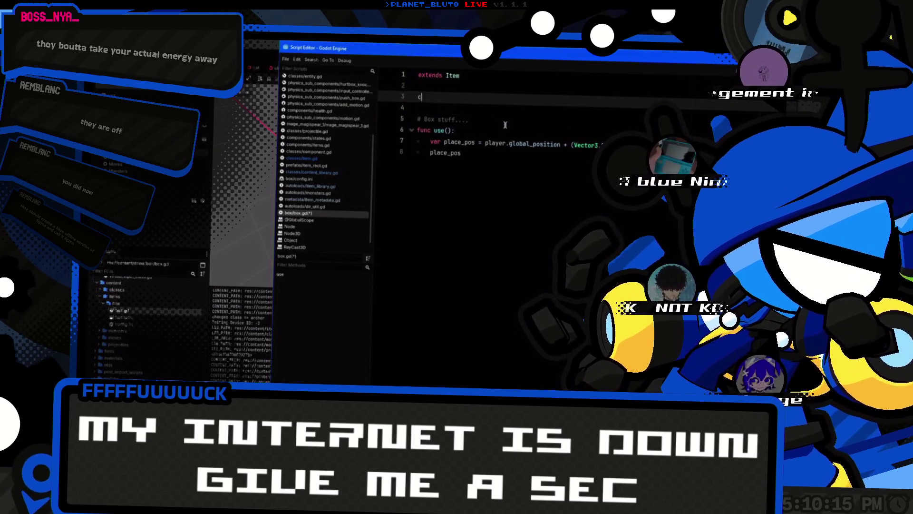
text(const)
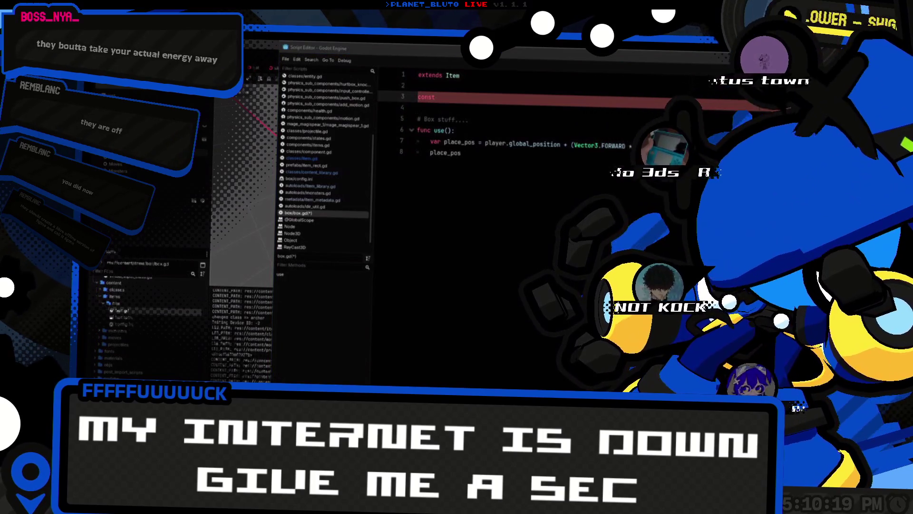
click(502, 100)
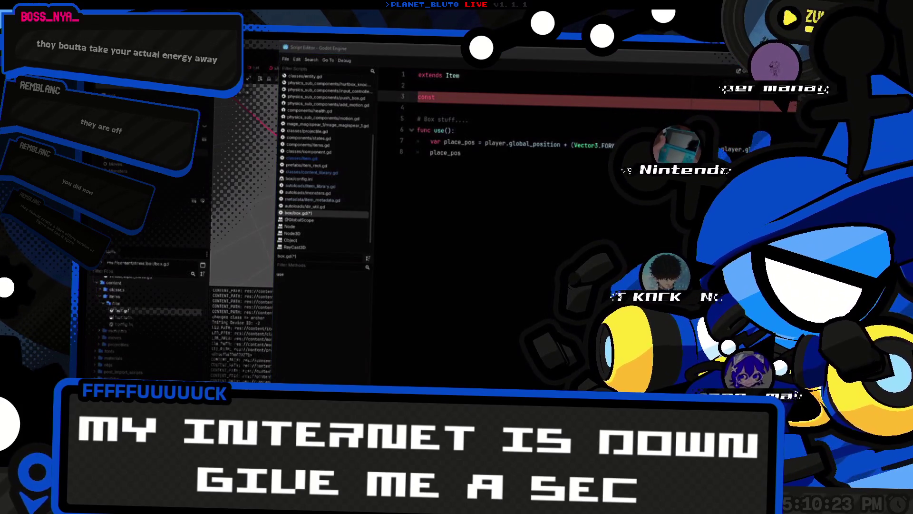
click(559, 103)
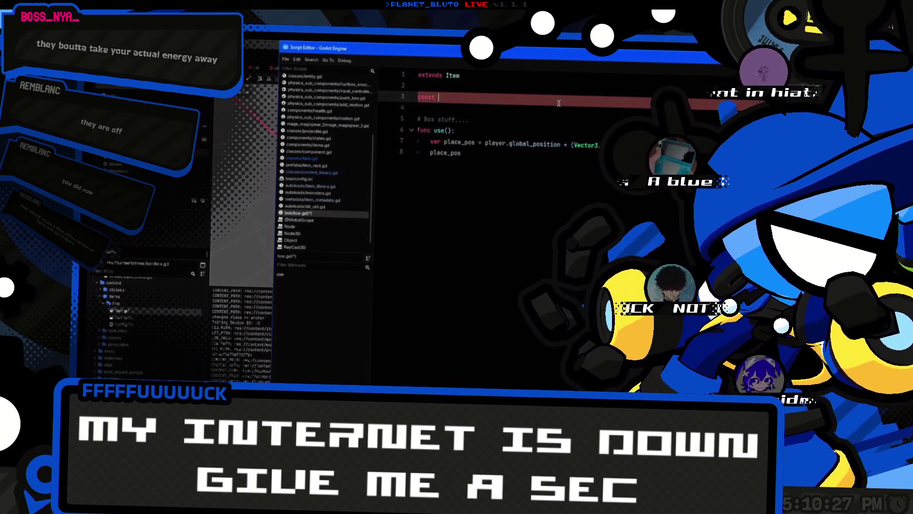
text(box_entity_)
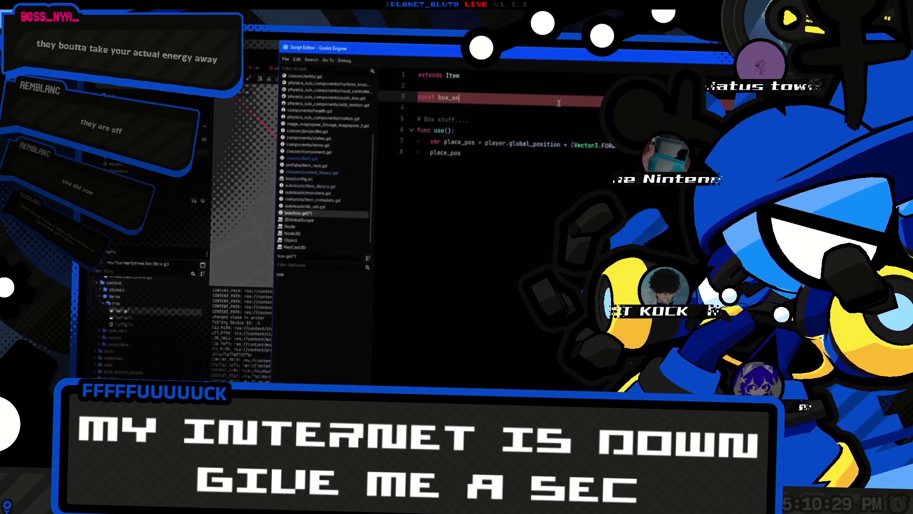
text(prefab )
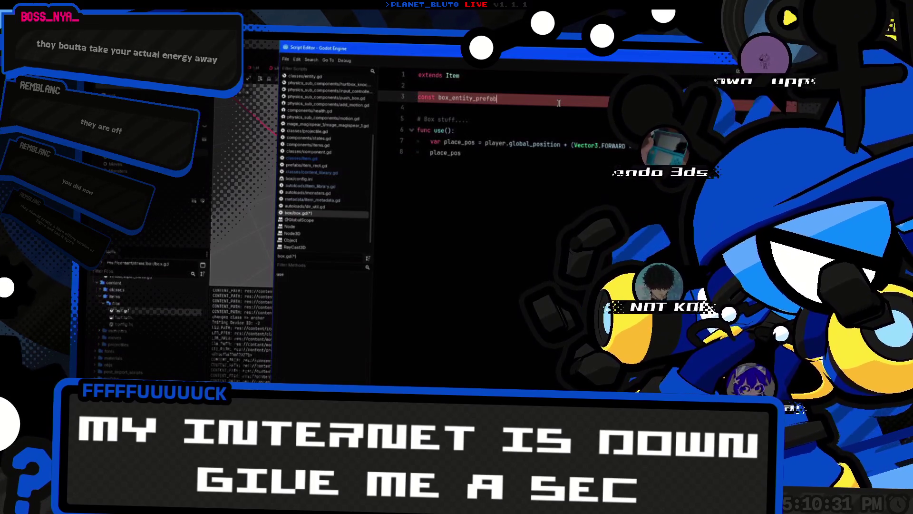
text(= prelo)
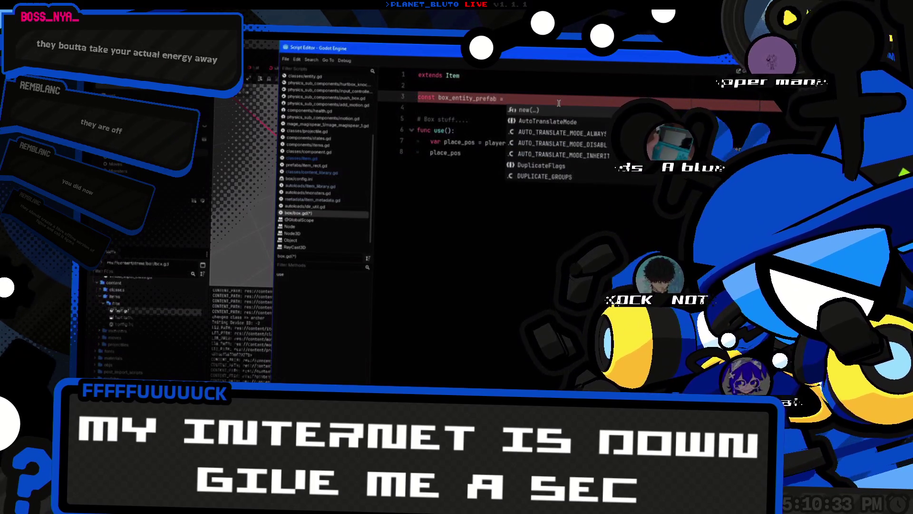
key(Escape)
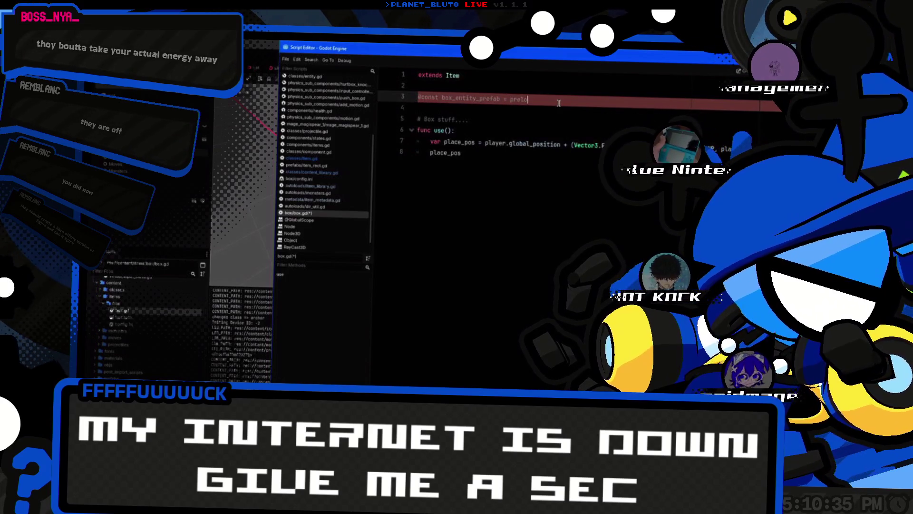
key(ctrl+k)
click(520, 174)
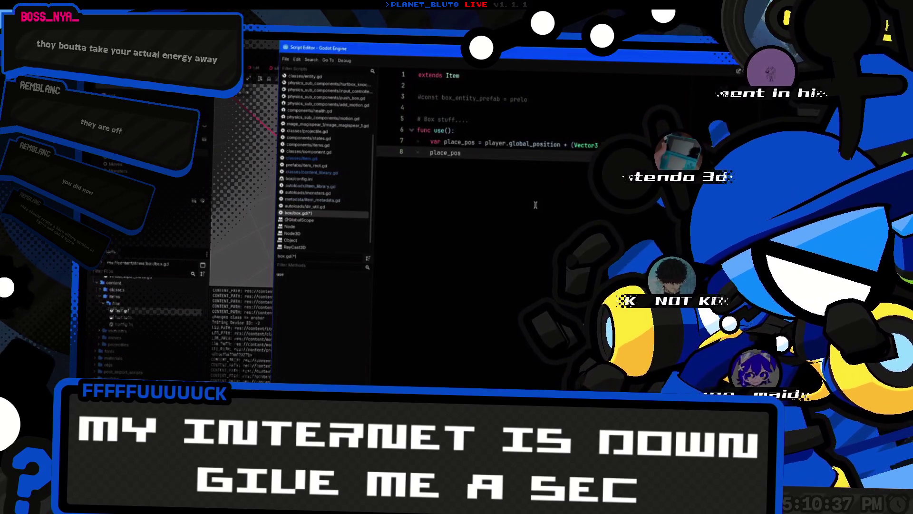
key(ctrl+BackSpace)
scroll(141, 353, down, 2)
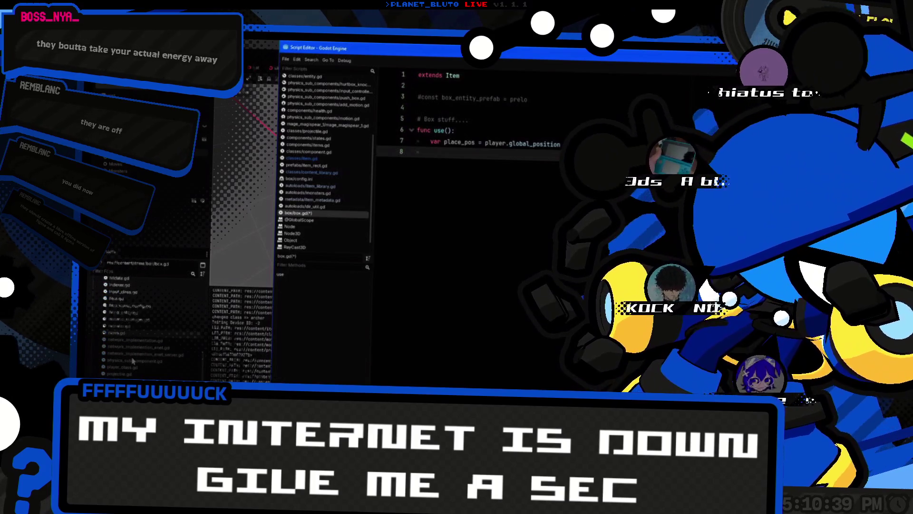
Locate crate.tscn in the res://prefabs folder of the FileSystem dock, then return to box.gd
scroll(132, 360, up, 5)
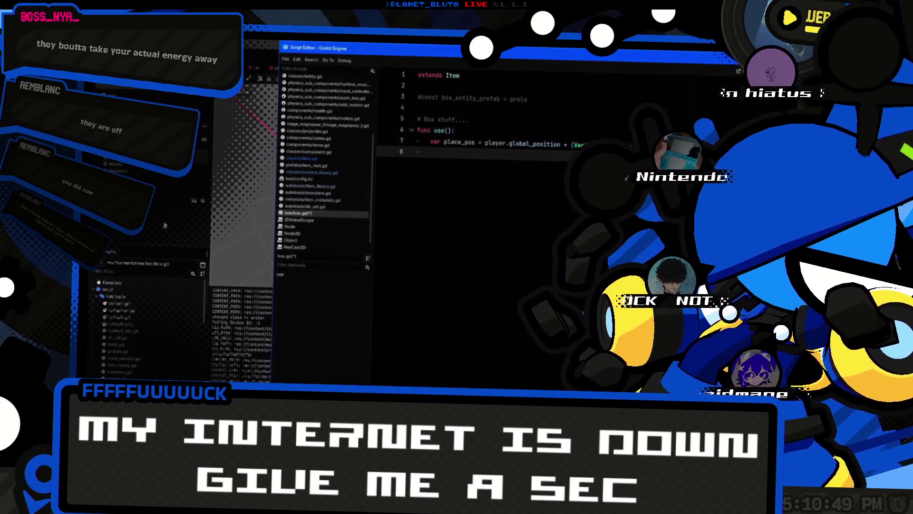
scroll(188, 296, down, 5)
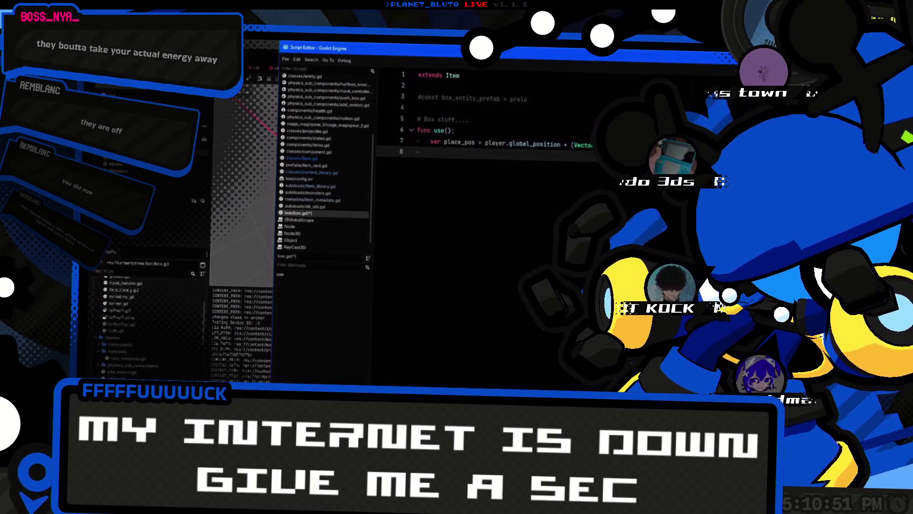
scroll(188, 297, down, 4)
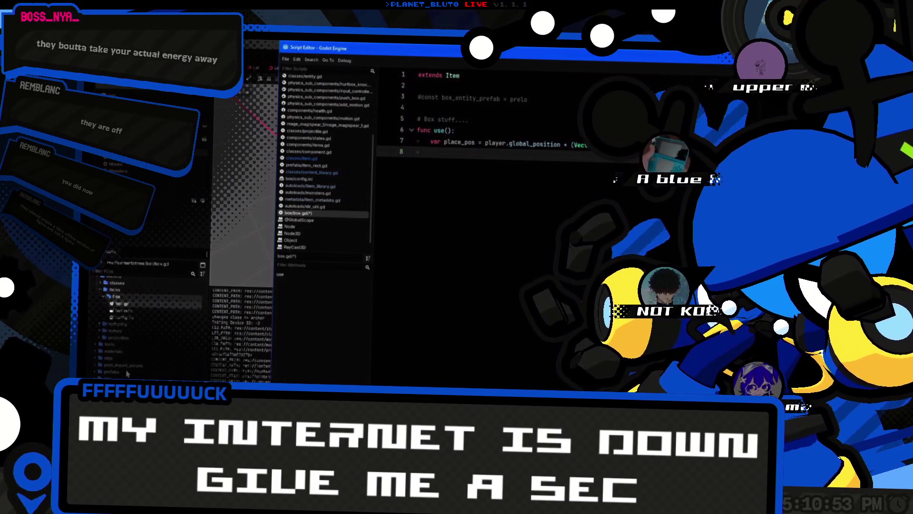
scroll(128, 362, up, 3)
click(98, 354)
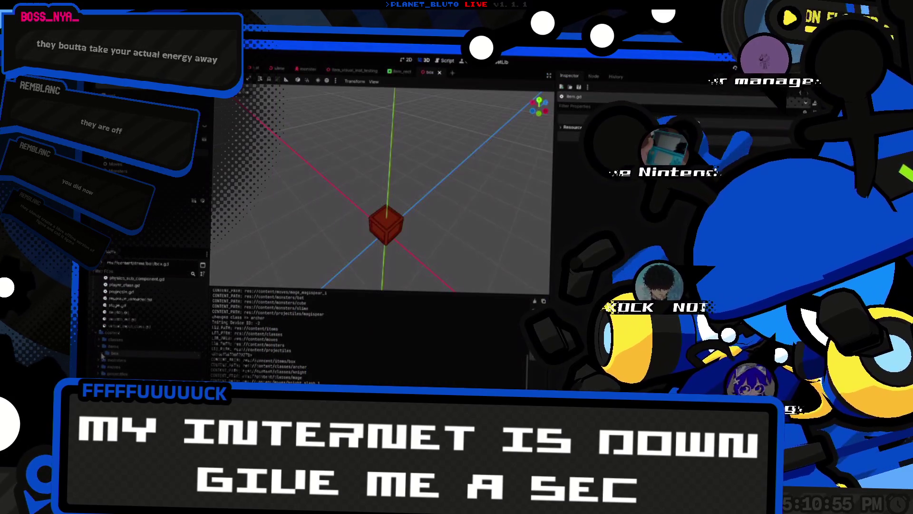
click(114, 372)
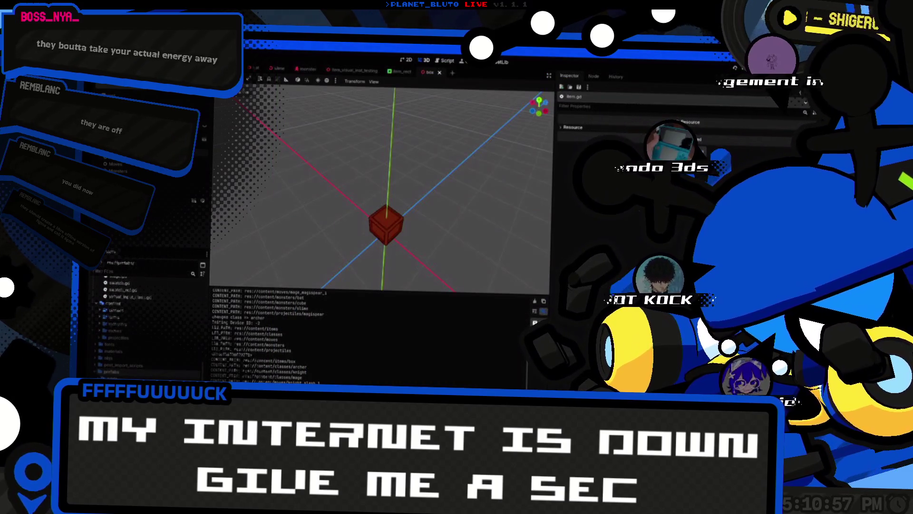
double_click(120, 375)
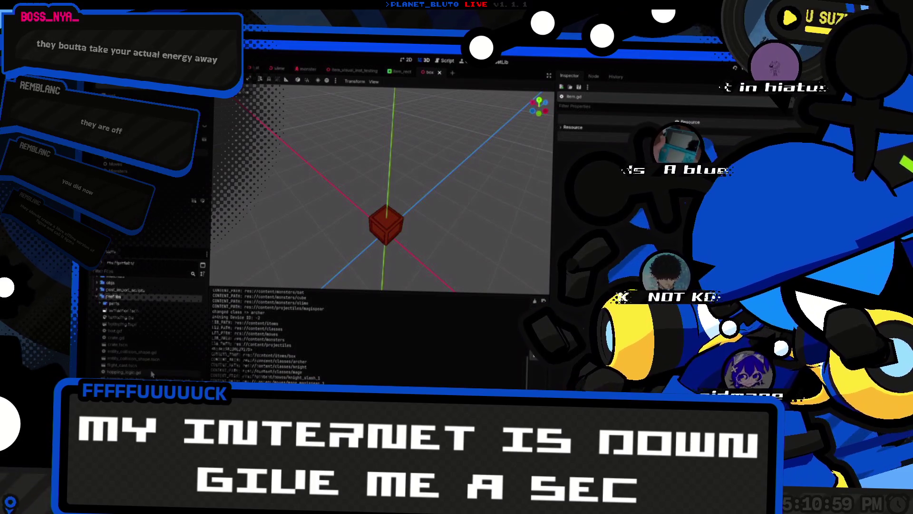
scroll(152, 375, down, 3)
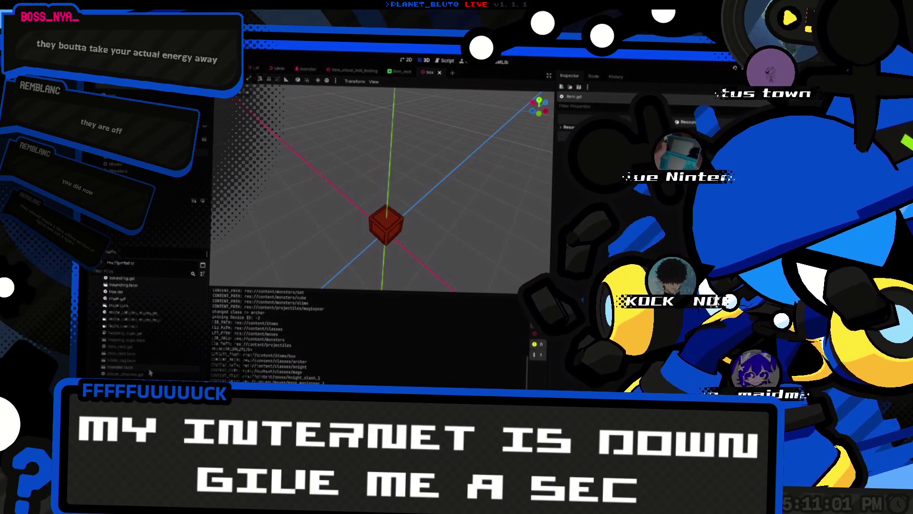
click(139, 361)
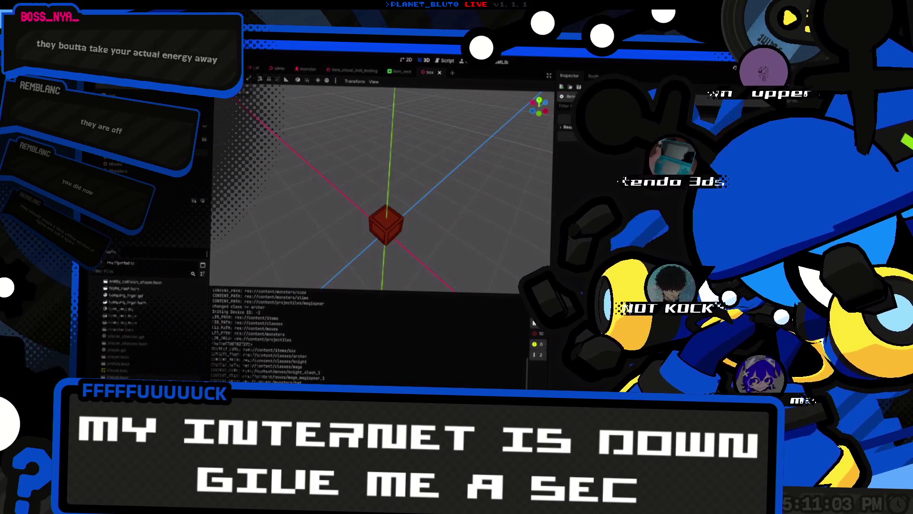
scroll(140, 366, up, 2)
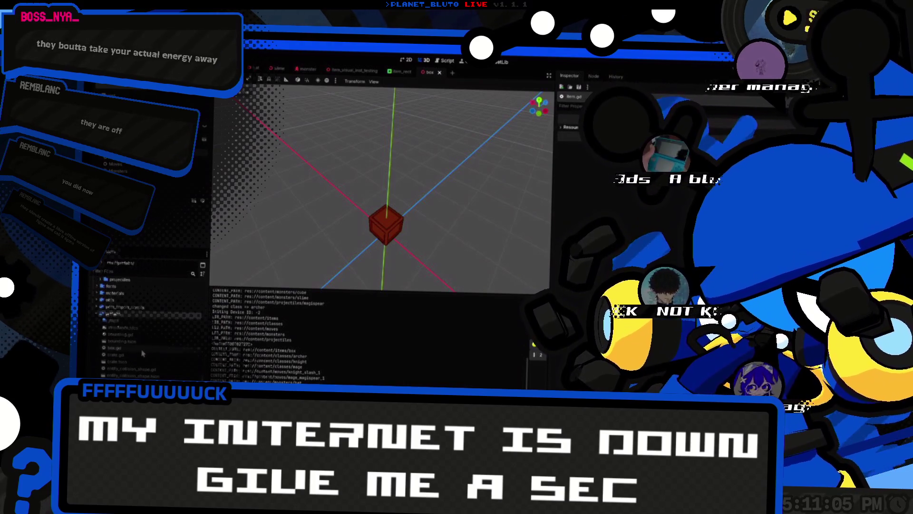
scroll(133, 345, up, 2)
click(131, 343)
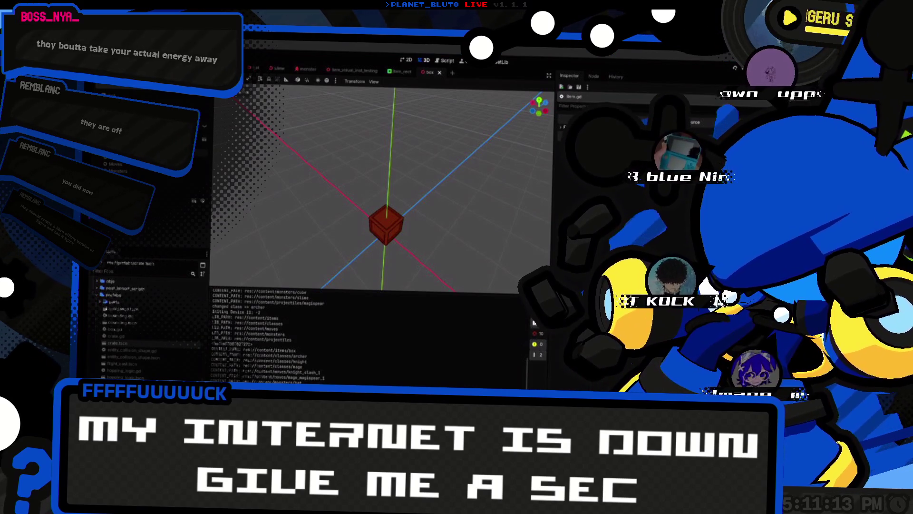
key(alt+Tab)
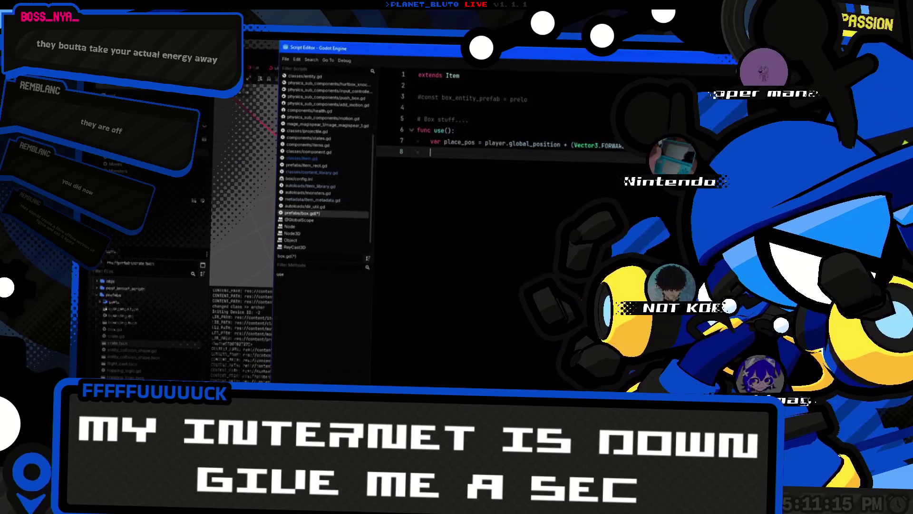
Uncomment the constant as box_entity_prefab = preload("res://prefabs/crate.tscn") and copy its name
click(548, 97)
key(ctrl+k)
key(ctrl+shift+Left)
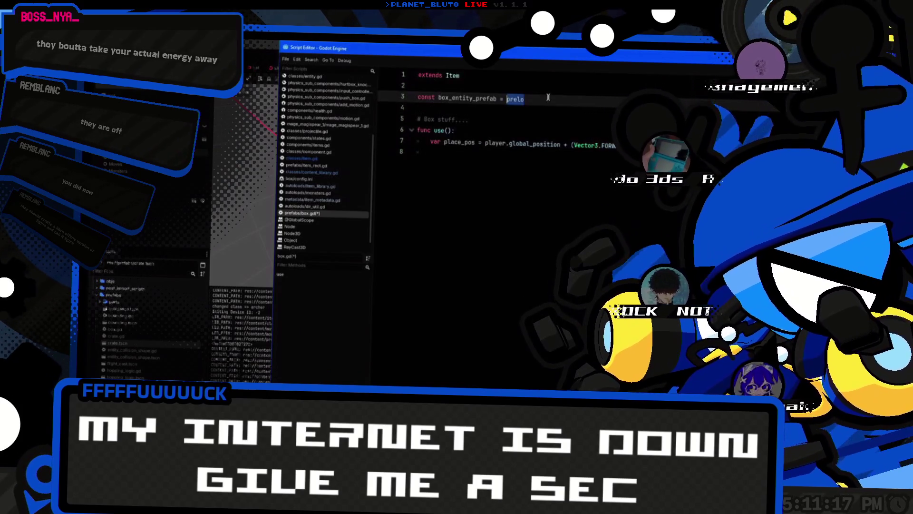
text(preload(")
text(res://prefabs/crate.tscn)
key(Home)
key(ctrl+Right)
key(ctrl+shift+Right)
key(ctrl+c)
Write var box_entity = box_entity_prefab.instantiate() on line 8
click(437, 170)
key(ctrl+v)
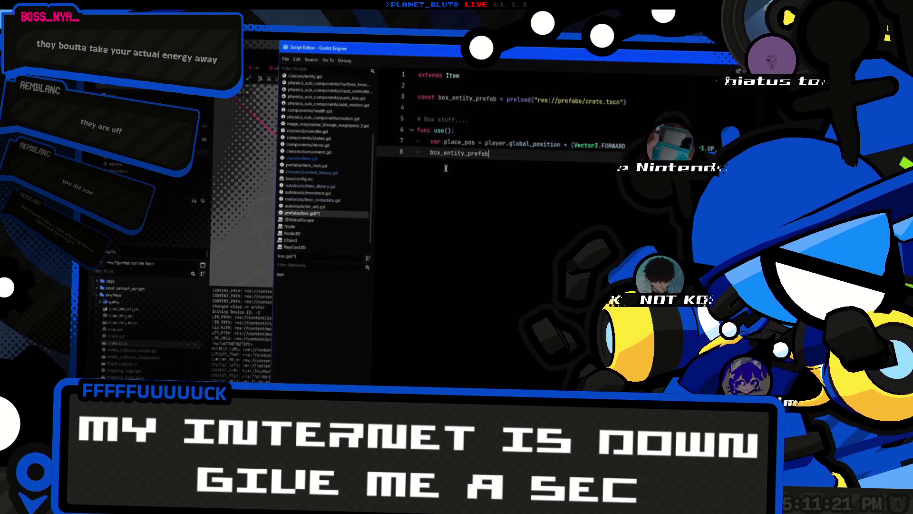
text(inst)
key(Return)
key(Home)
text(con)
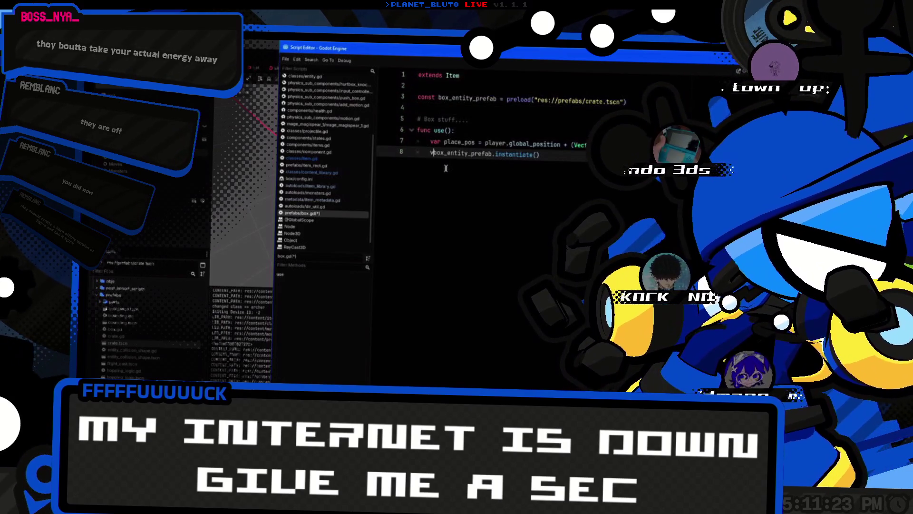
key(BackSpace)
key(BackSpace)
key(BackSpace)
text(vart)
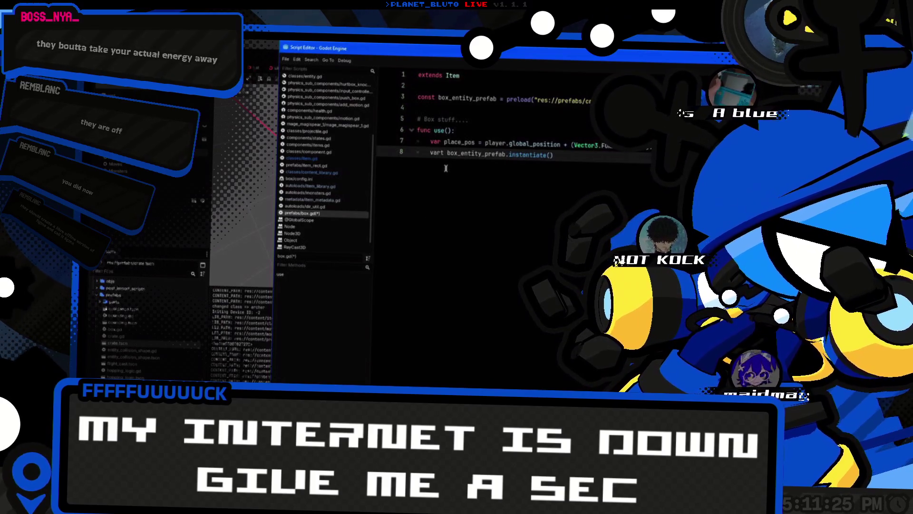
key(BackSpace)
key(BackSpace)
text(box =)
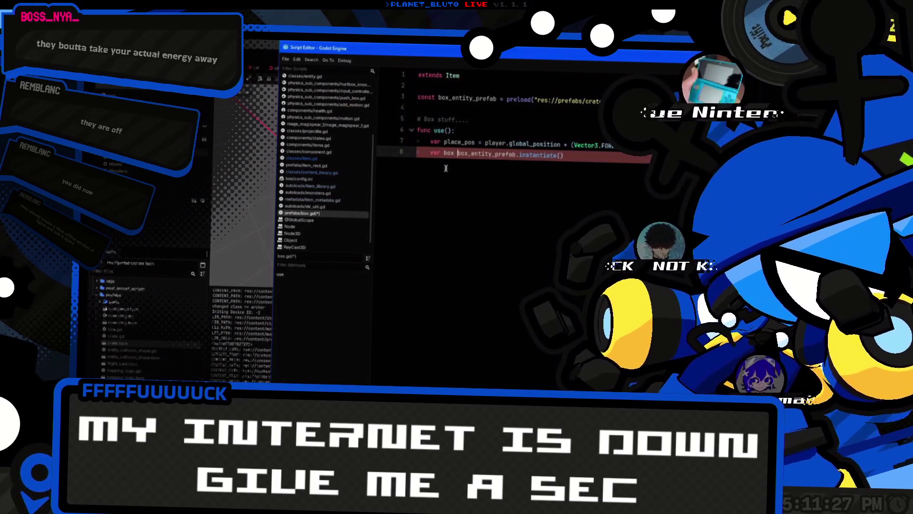
key(Left)
key(Left)
key(Left)
text(_entity)
key(Right)
key(Right)
key(Right)
Start a new line below beginning with box_entity
key(ctrl+space)
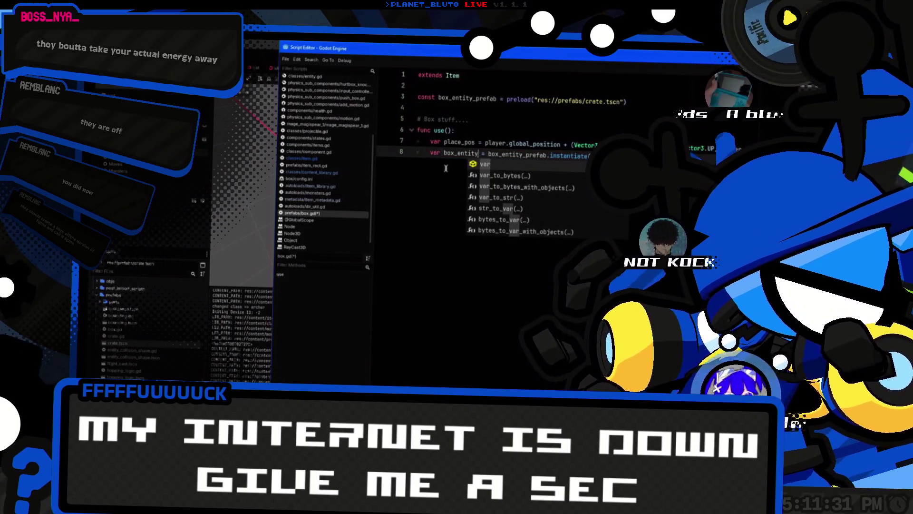
key(Escape)
key(Home)
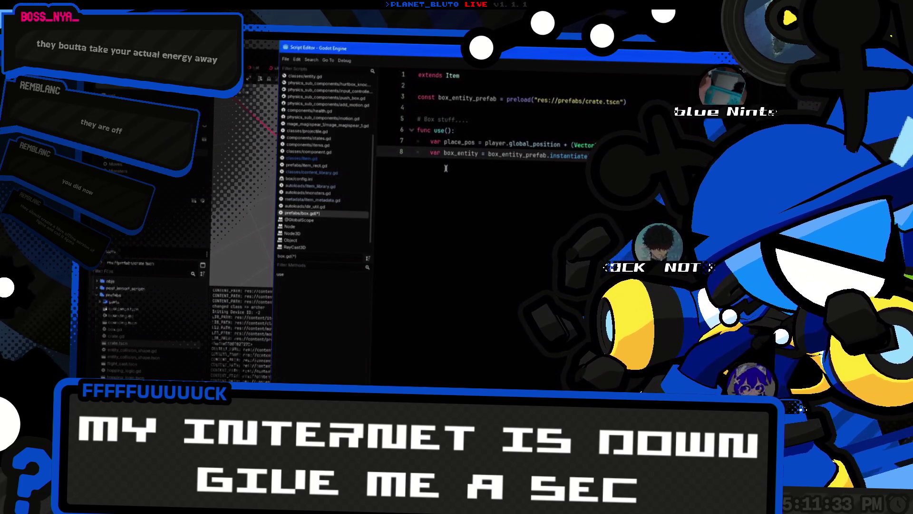
click(467, 218)
key(Return)
key(Return)
text(box_entity)
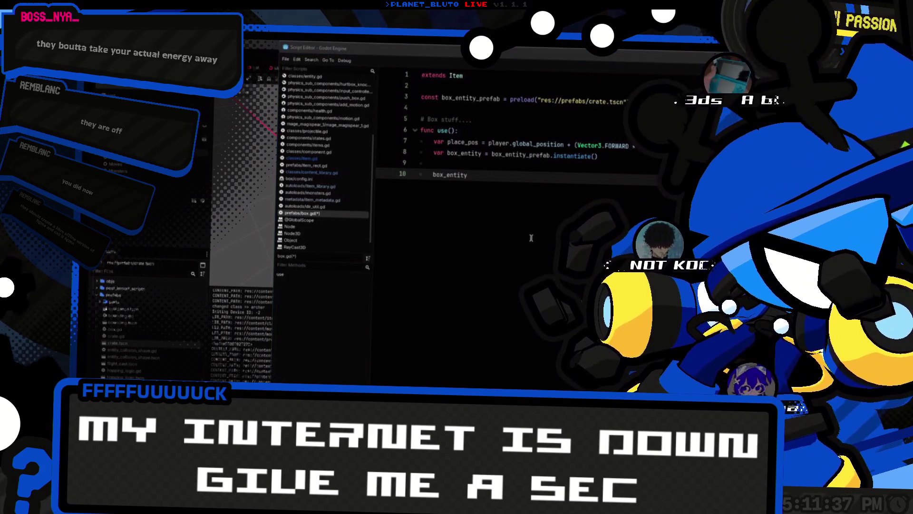
text(.)
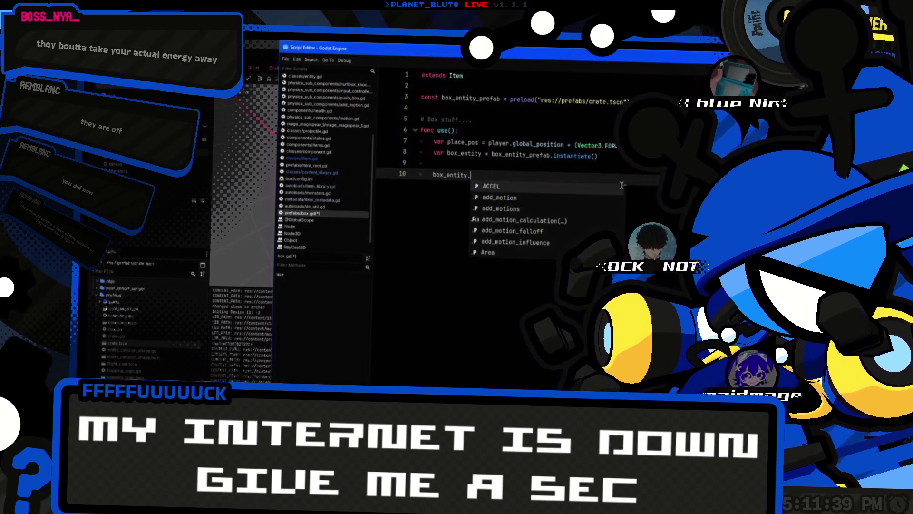
Enter box_entity.global_position = on line 10, touching up the instantiate line above
key(BackSpace)
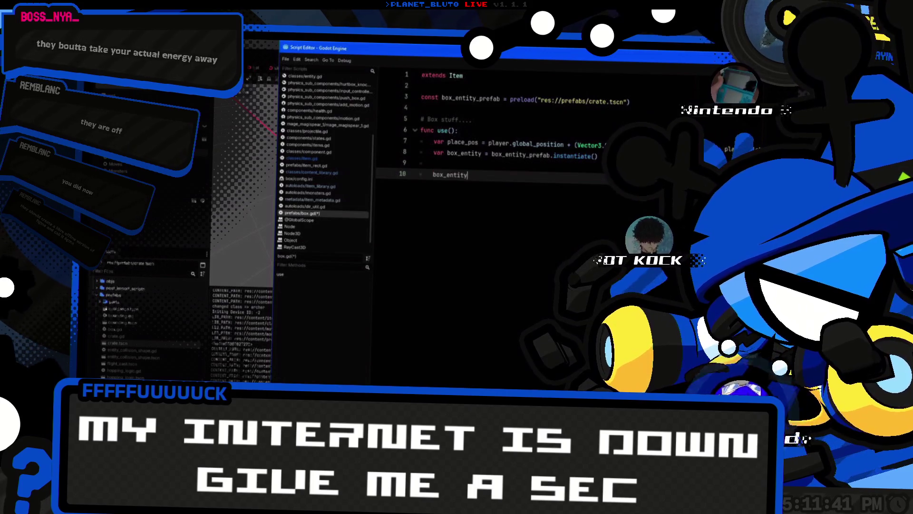
text(.global)
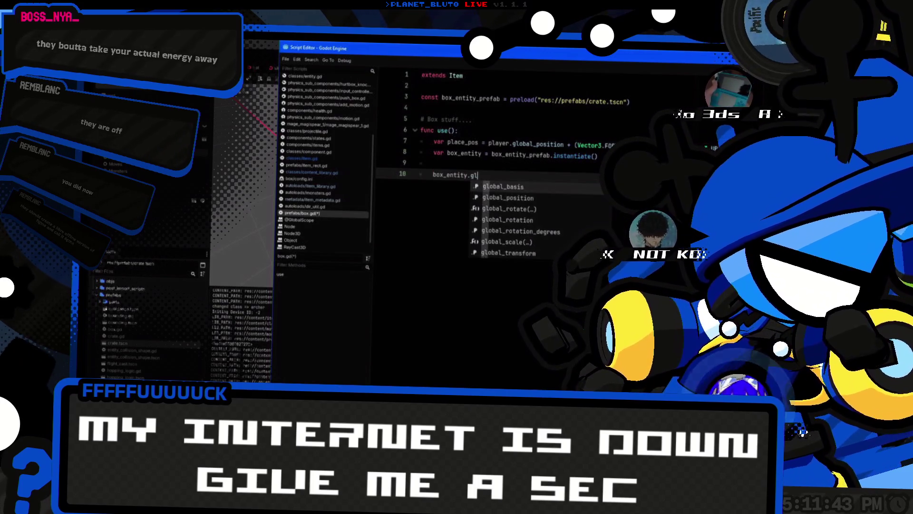
text(_p)
key(Return)
key(Up)
key(Up)
key(Up)
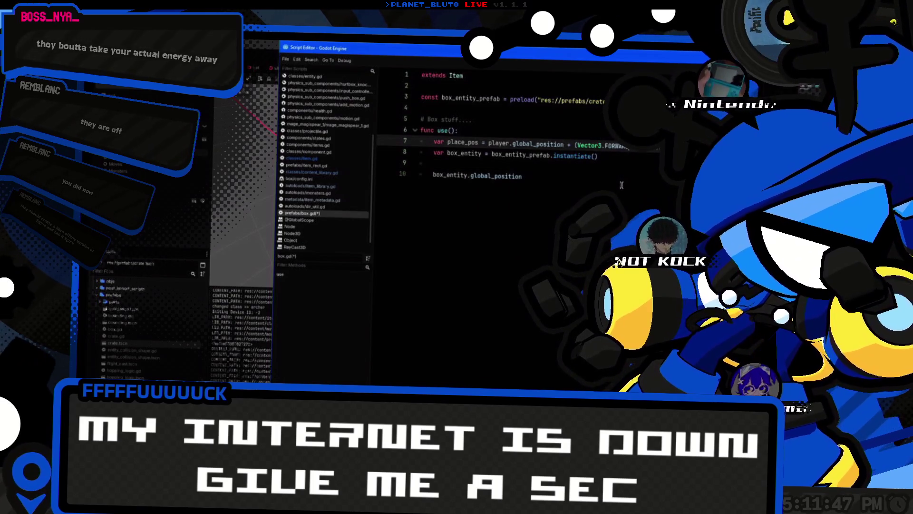
text(()
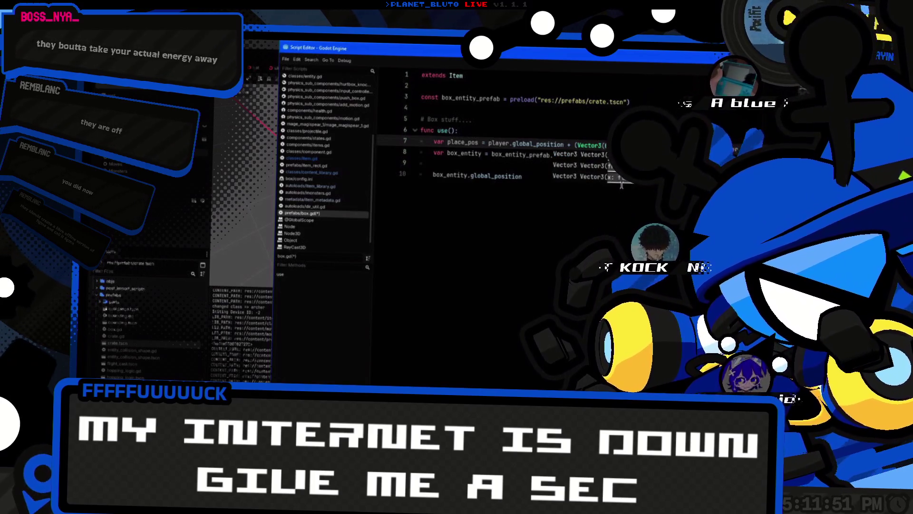
text(0)
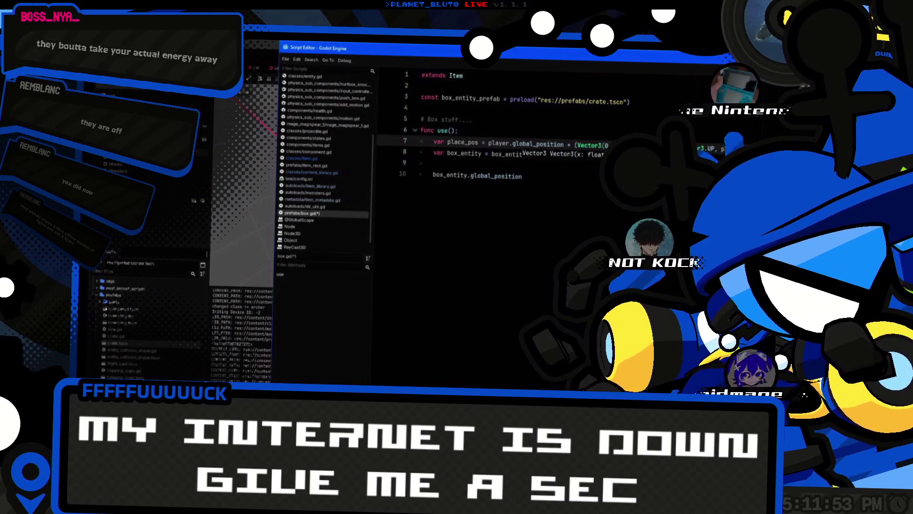
text(.0, 1.0,)
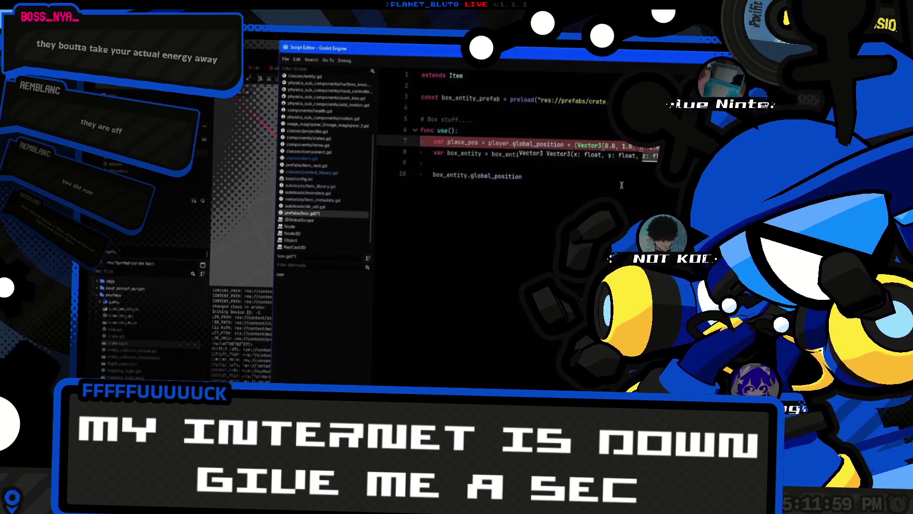
text(ty_prefab.instantiate())
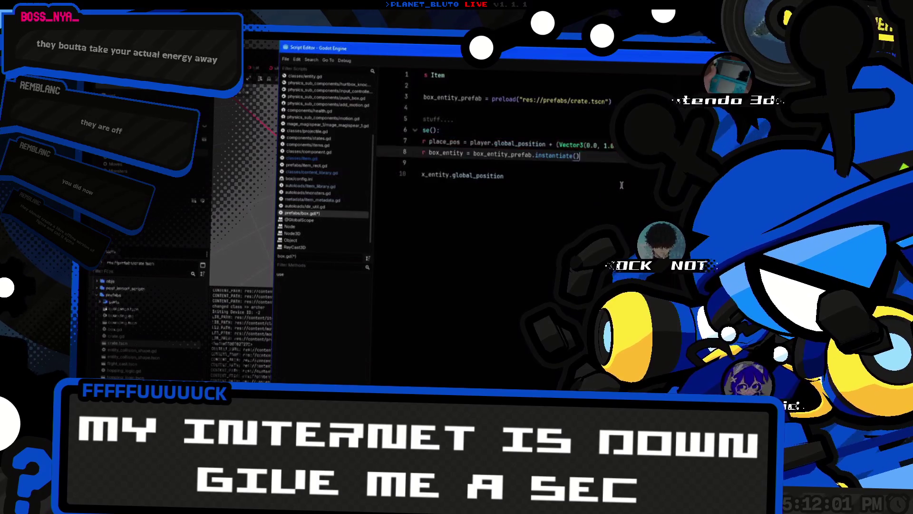
key(Down)
key(Down)
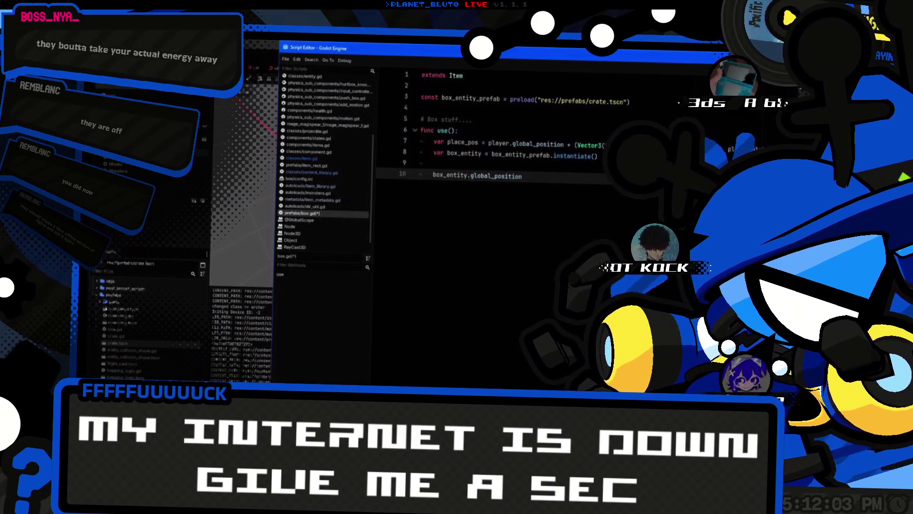
text(,)
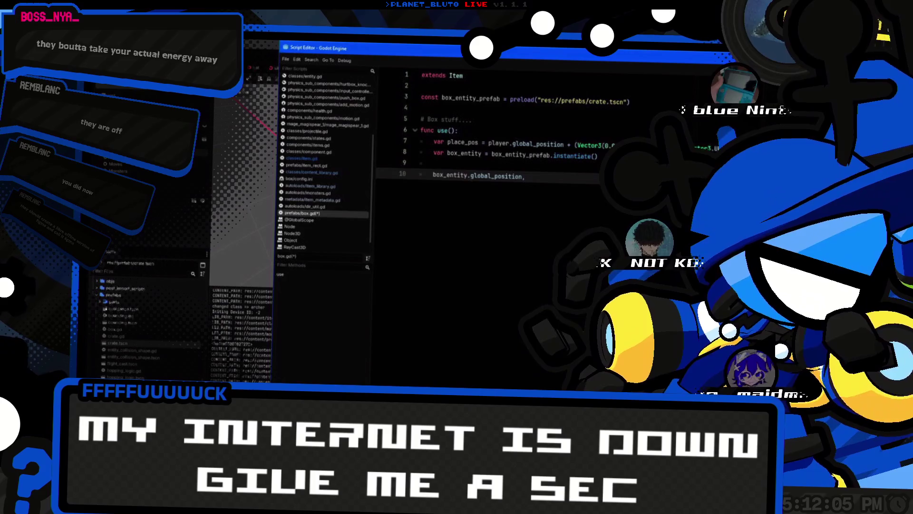
key(BackSpace)
text(=)
Complete the assignment with place_pos and delete the stray box_entity line
key(Up)
click(621, 184)
text(place_pos)
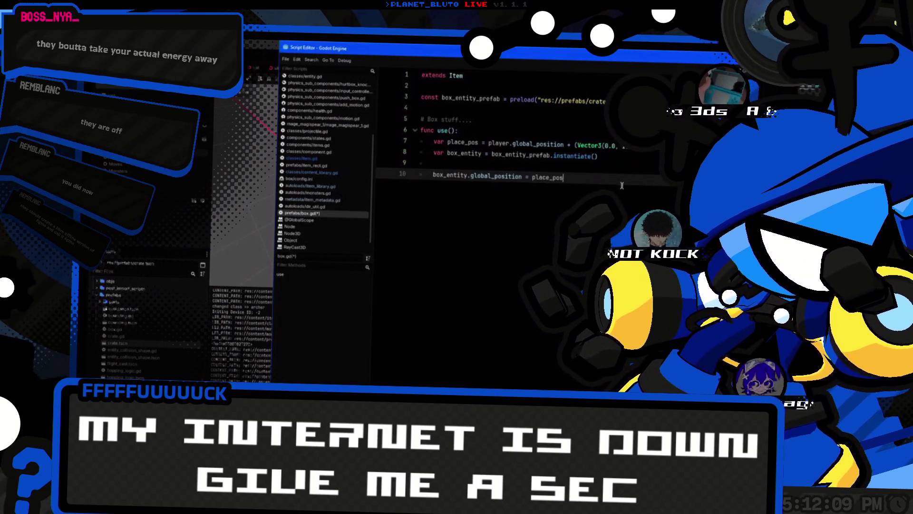
key(Return)
text(box_entity)
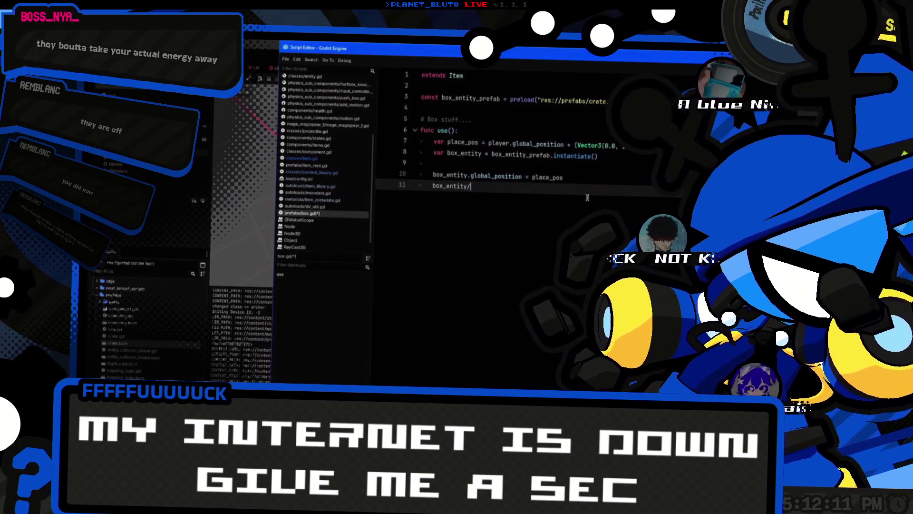
key(shift+Home)
key(BackSpace)
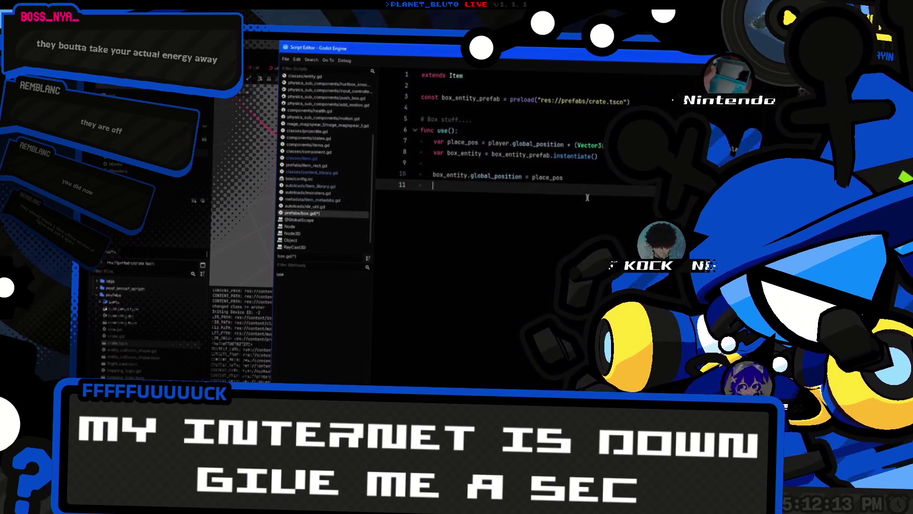
Add get_tree().current_scene.add_child(box_entity) on line 12
key(Return)
text(get_)
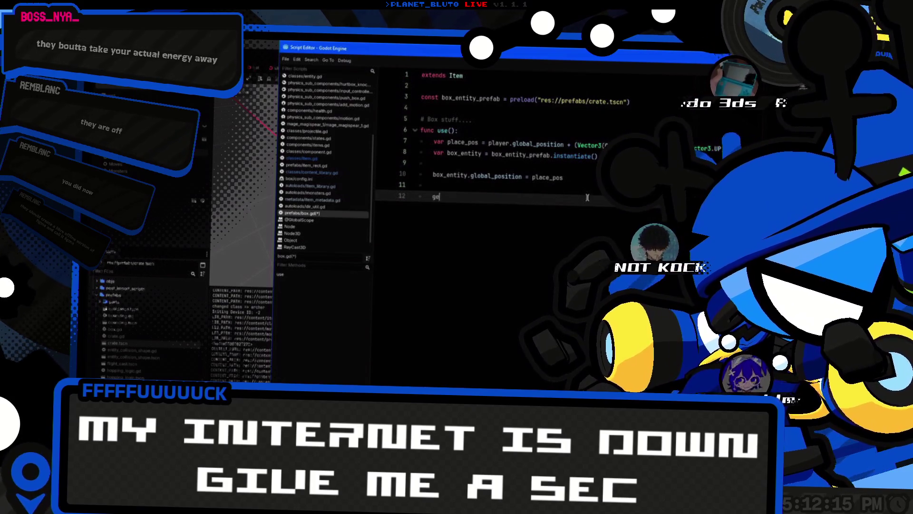
text(tree().current_scene.)
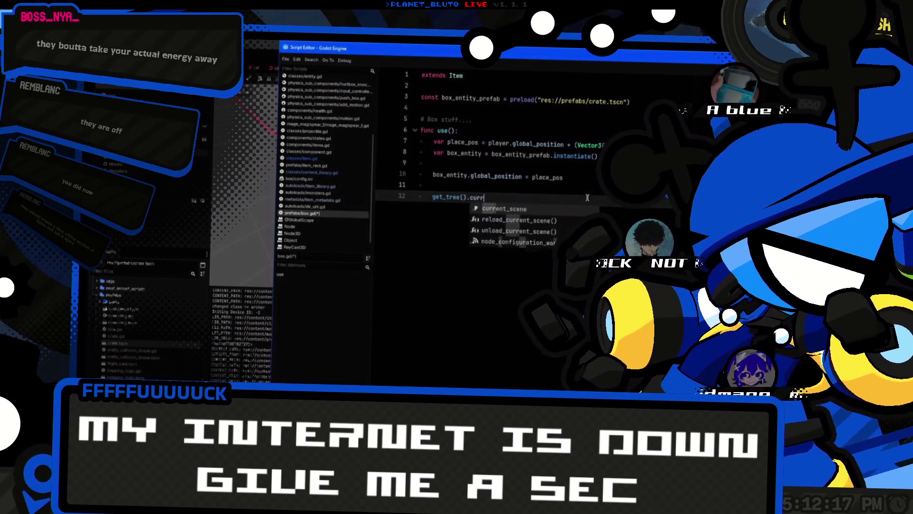
text(add_child(box_enti)
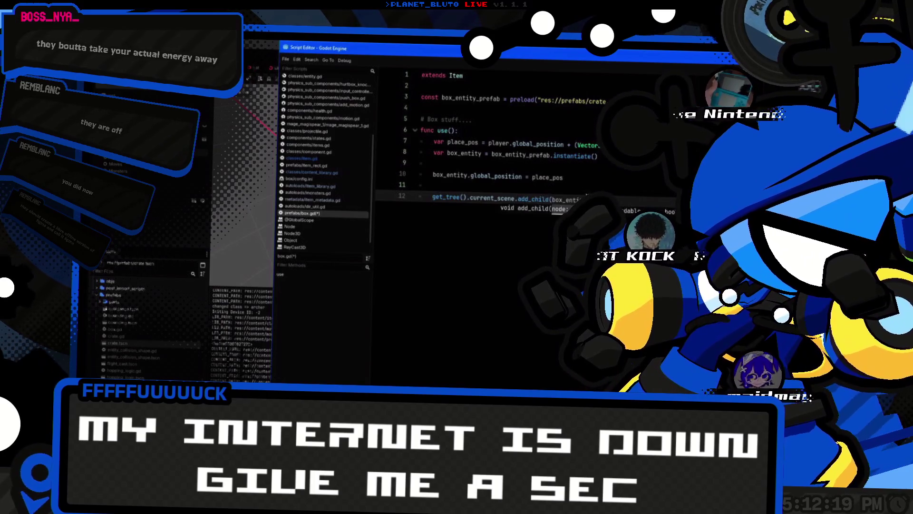
click(419, 197)
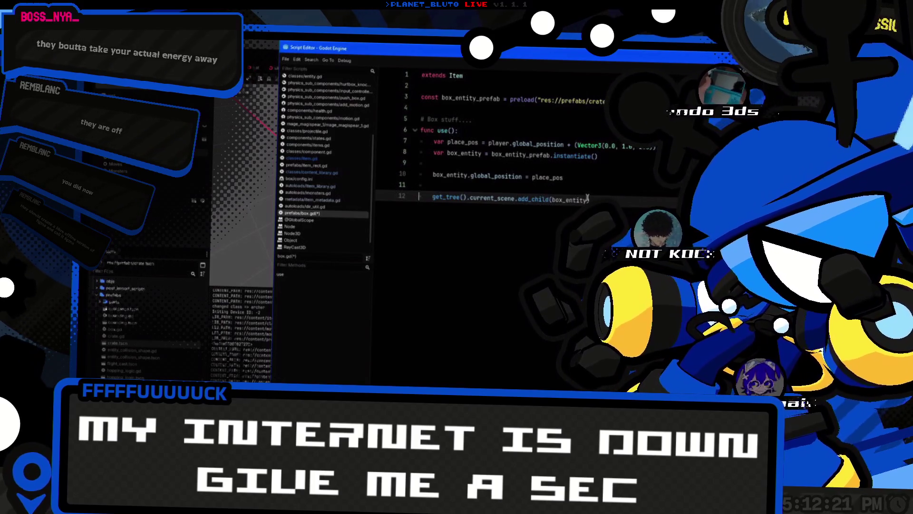
click(609, 199)
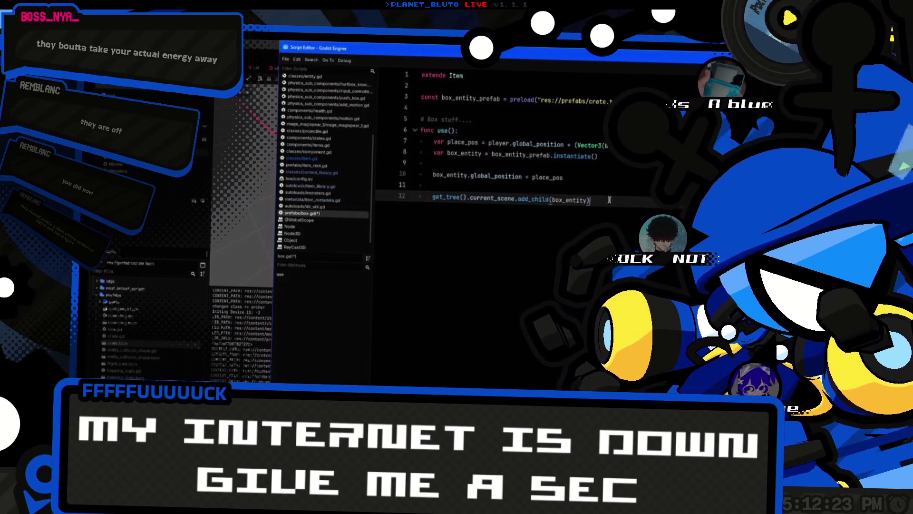
key(Up)
key(Up)
key(Up)
key(Down)
key(End)
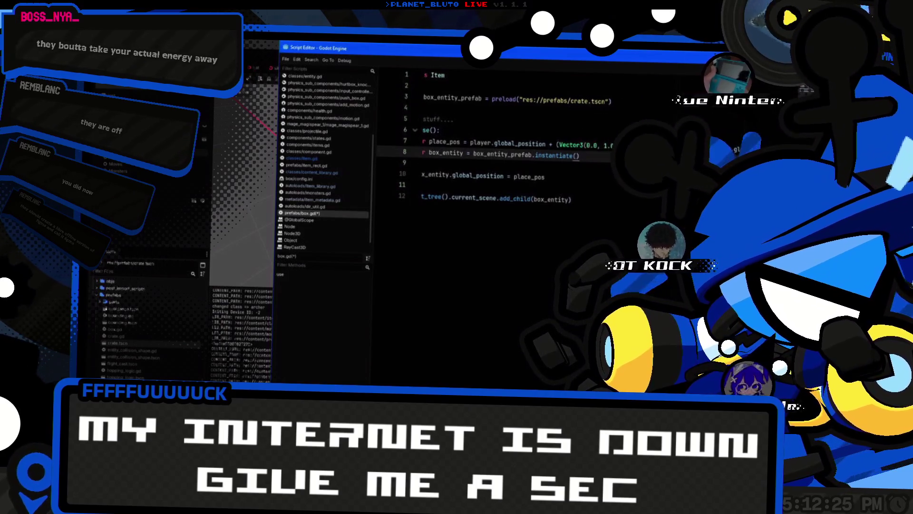
Review the place_pos usage and lines 7–10 of use()
double_click(462, 142)
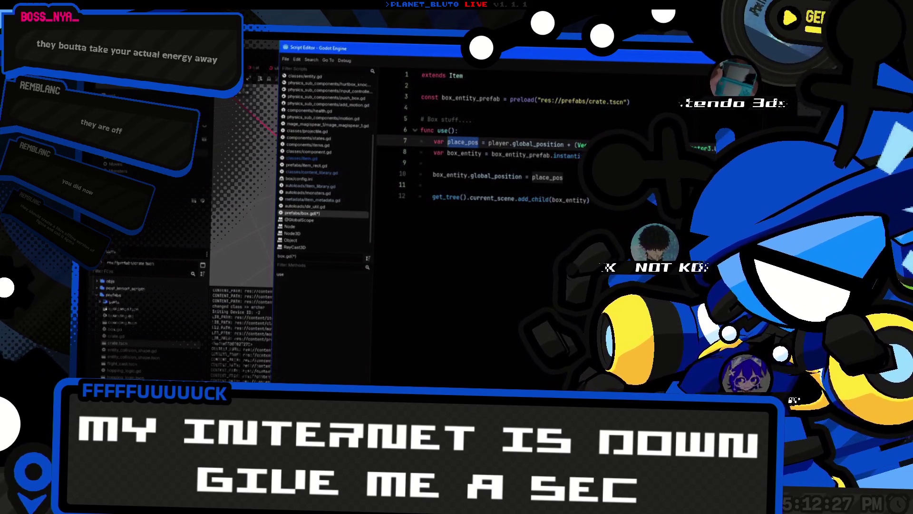
click(571, 175)
click(613, 197)
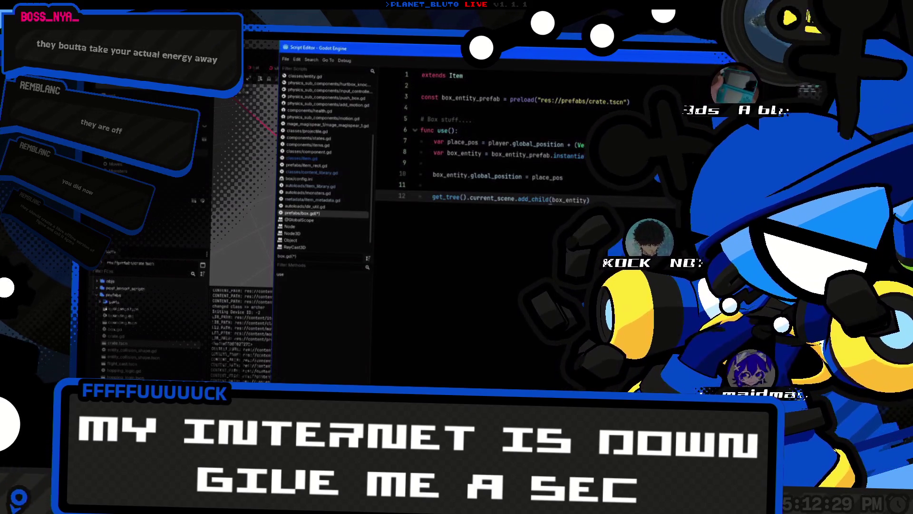
click(571, 154)
click(561, 176)
click(511, 142)
click(542, 143)
Save box.gd with Ctrl+S and tidy the trailing empty line
key(Return)
key(ctrl+s)
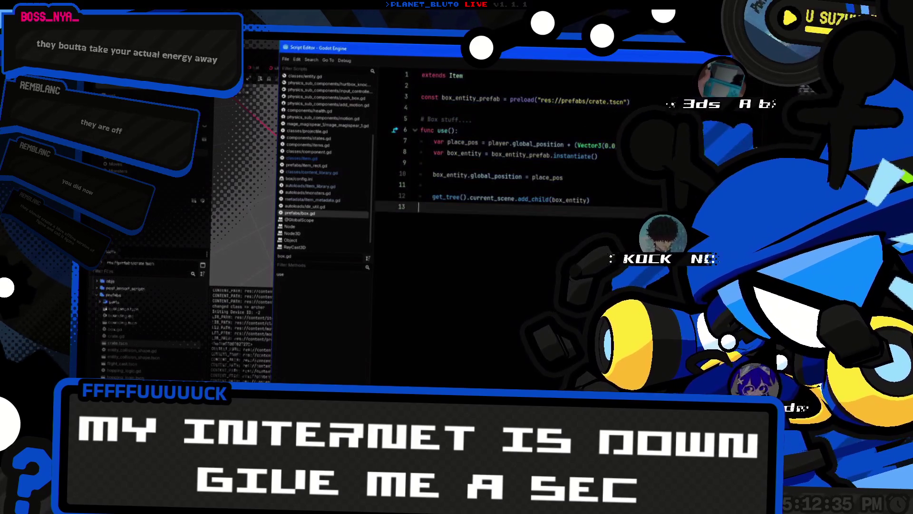
key(BackSpace)
key(ctrl+z)
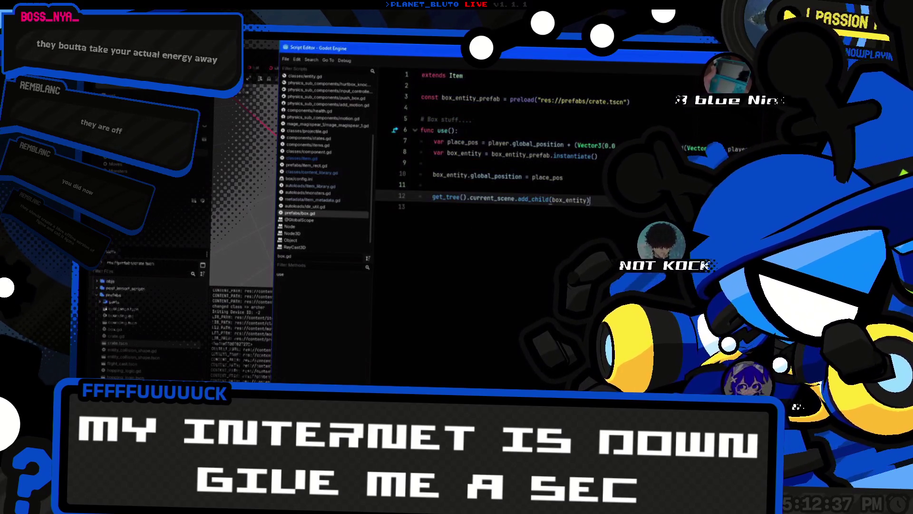
key(shift+Up)
key(shift+Up)
key(shift+Up)
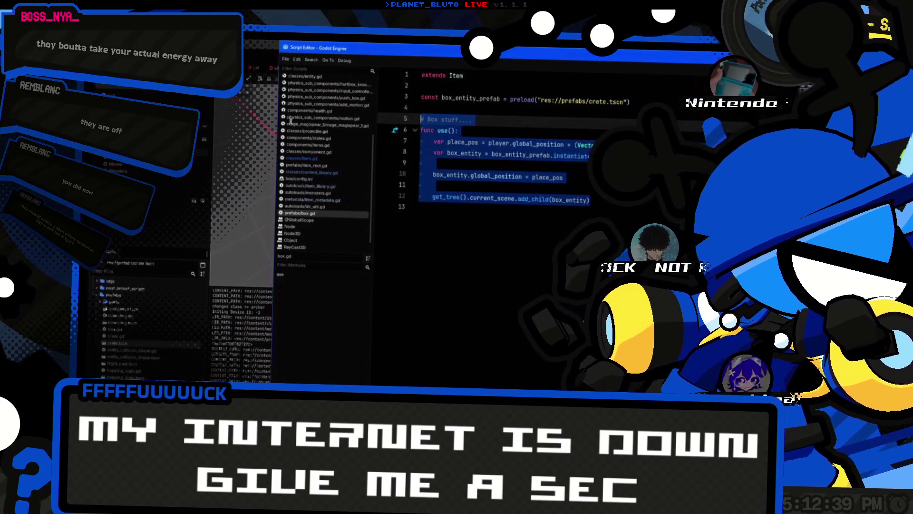
click(482, 113)
click(483, 119)
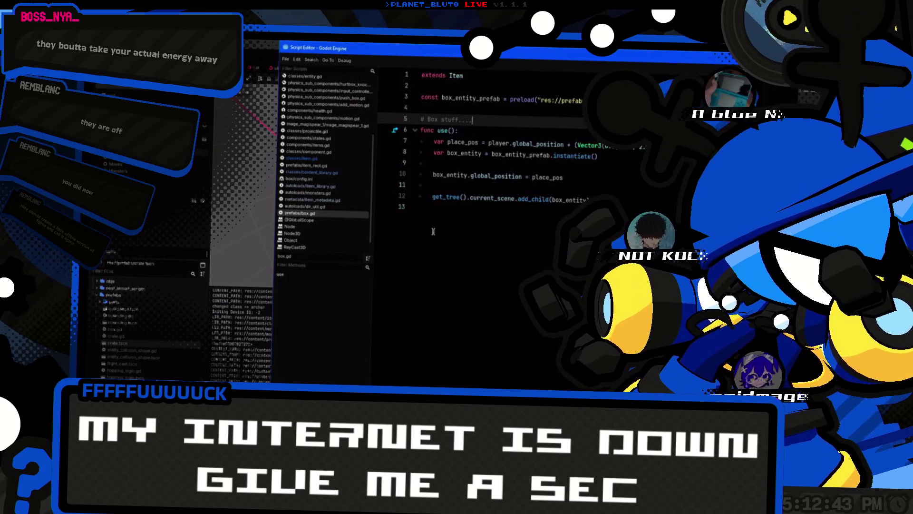
key(alt+Tab)
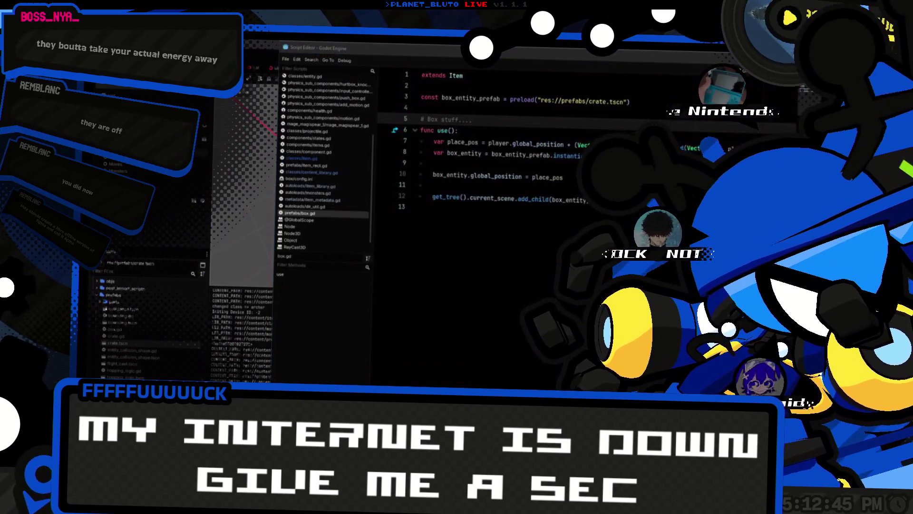
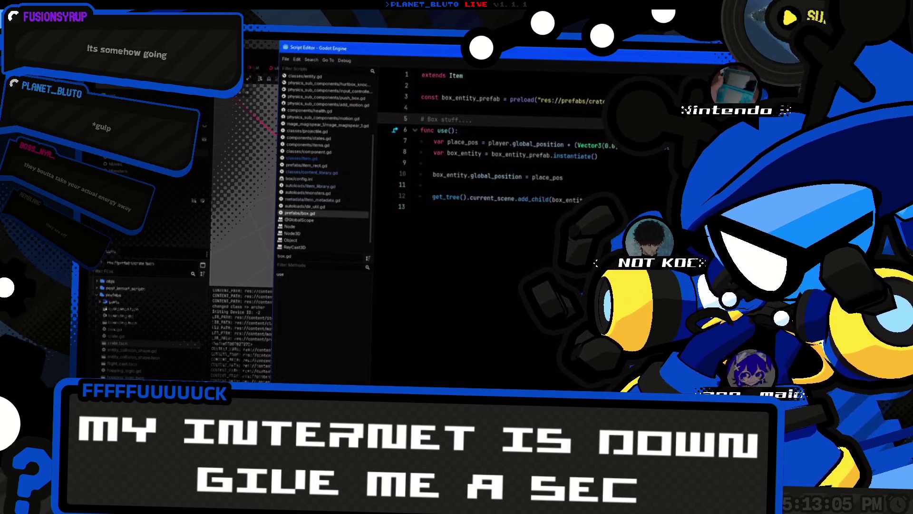
Delete the empty trailing line 13 from box.gd
click(569, 177)
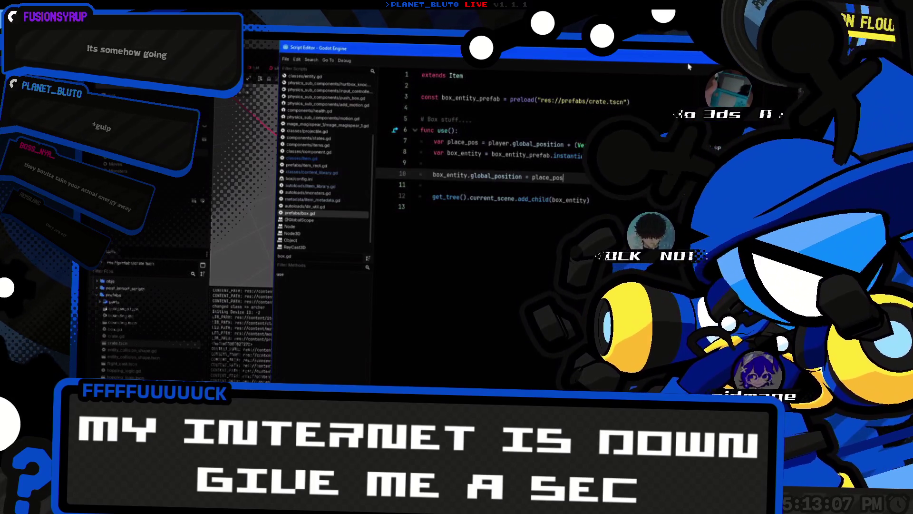
click(567, 251)
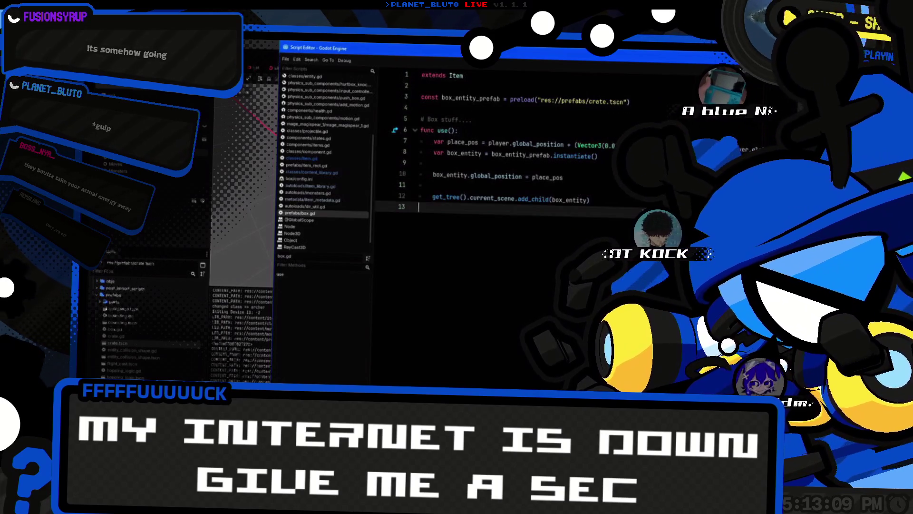
key(BackSpace)
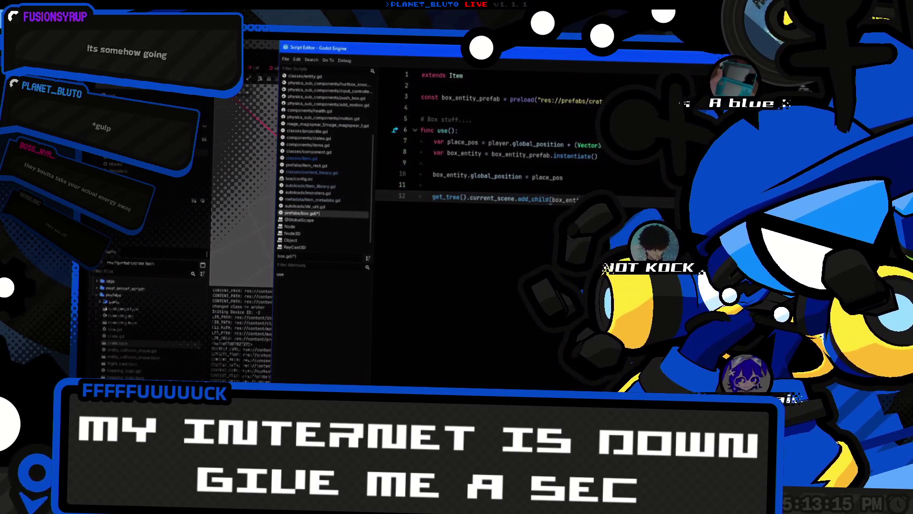
key(Up)
key(Up)
key(Up)
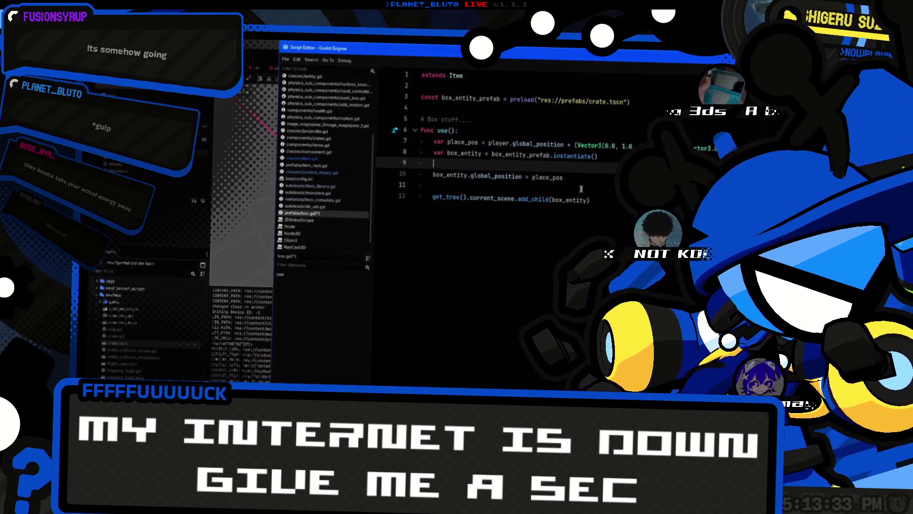
key(Down)
key(Down)
key(Down)
key(Up)
key(Up)
key(Up)
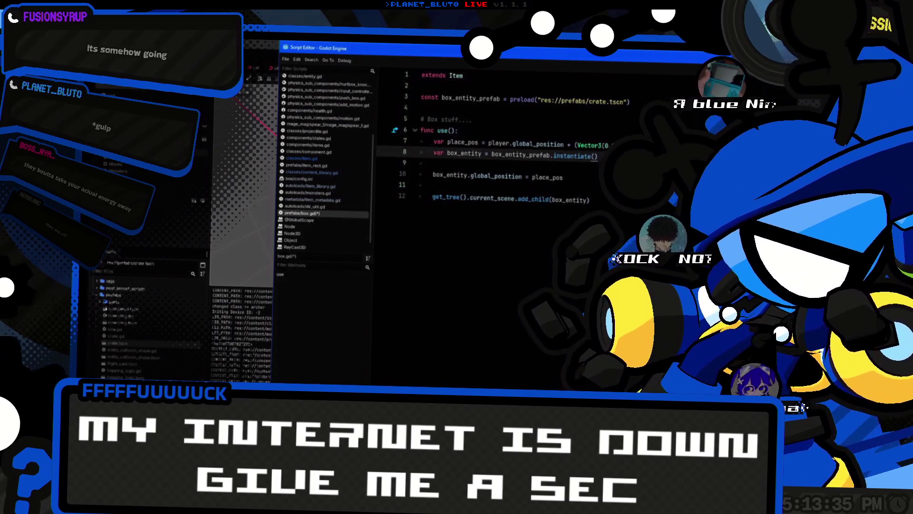
Put the script away, orbit the 3D view toward the crate and select its Box node
key(alt+Tab)
drag(461, 172, 402, 197)
click(137, 99)
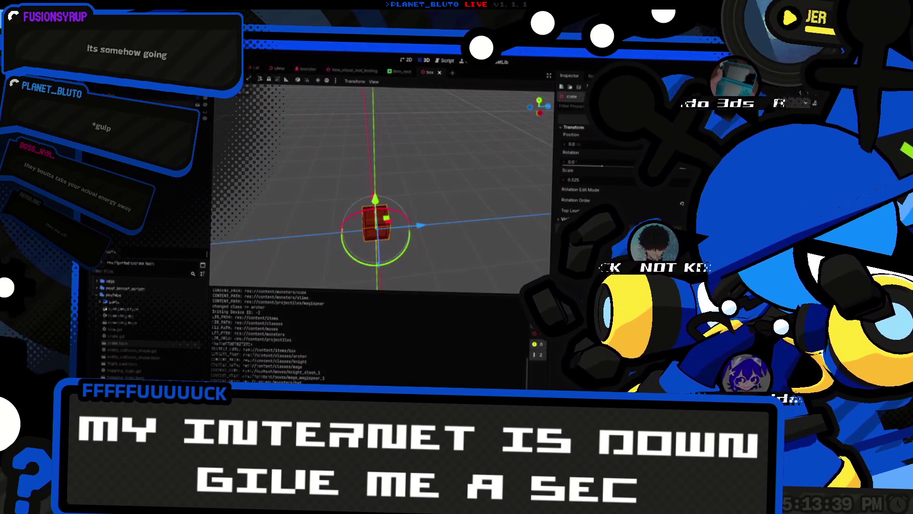
Frame the crate from a higher angle and open box.gd, glancing at content_library.gd
key(f)
mouse_move(428, 167)
mouse_down()
mouse_move(391, 179)
mouse_move(351, 214)
mouse_up()
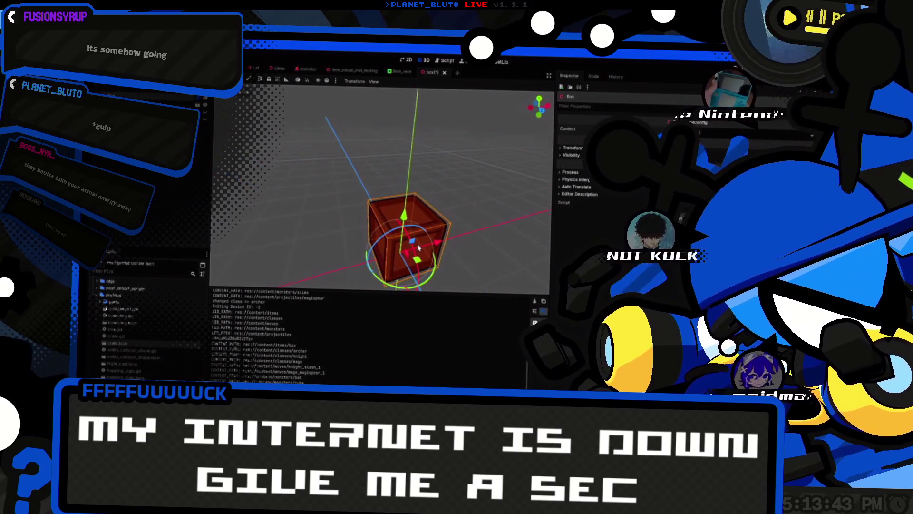
key(ctrl+F3)
click(311, 172)
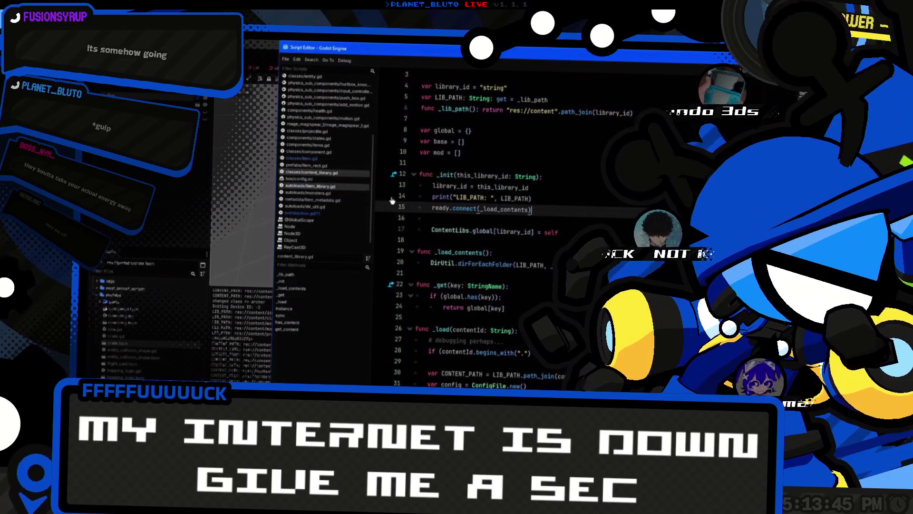
click(325, 214)
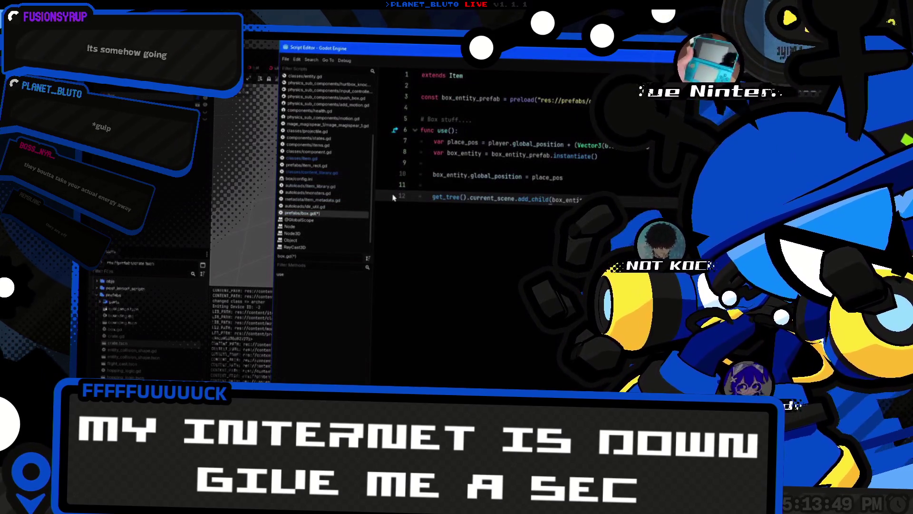
View the 2D crate in the item_rect scene, then return to line 10 of box.gd
key(ctrl+F2)
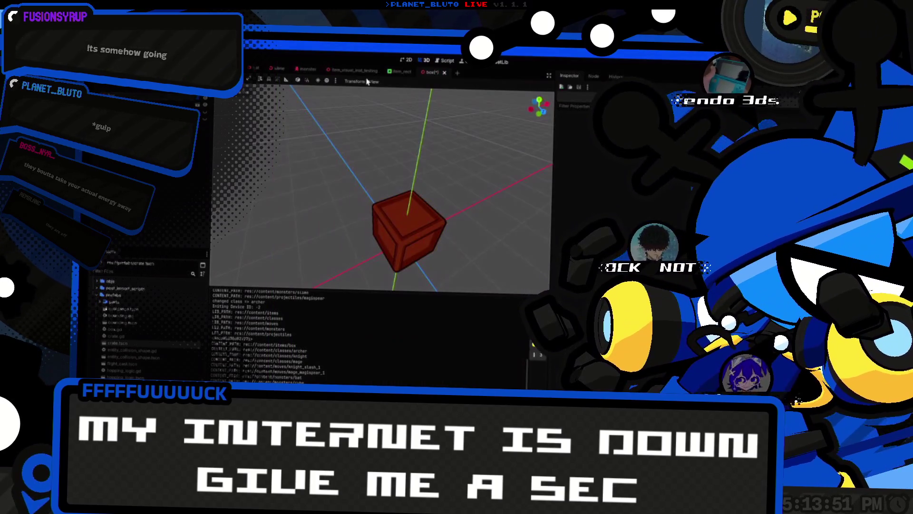
click(397, 73)
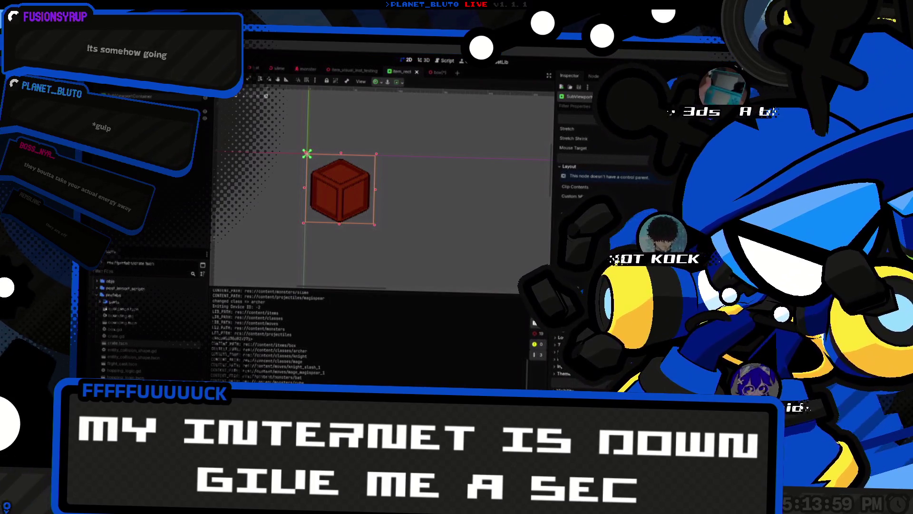
click(443, 61)
click(500, 177)
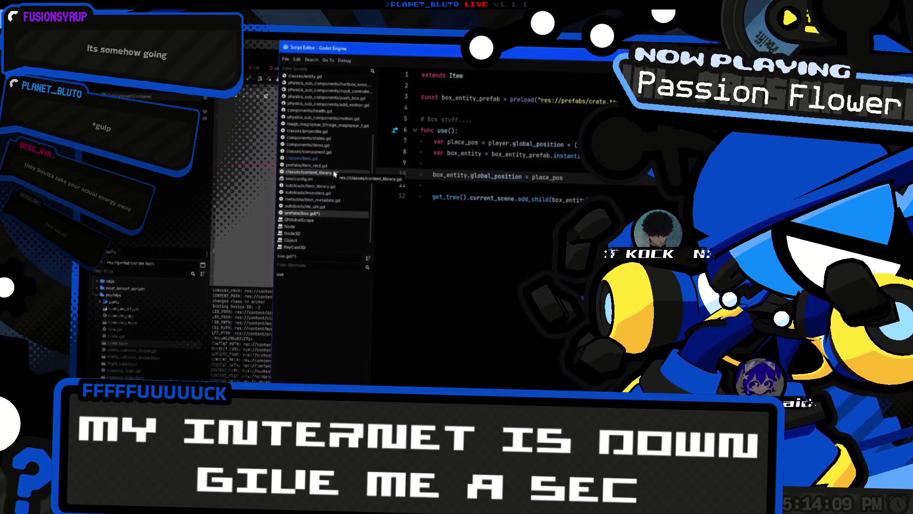
Skim content_library.gd, return to the 2D view and run the project with F5
click(335, 174)
scroll(448, 191, down, 1)
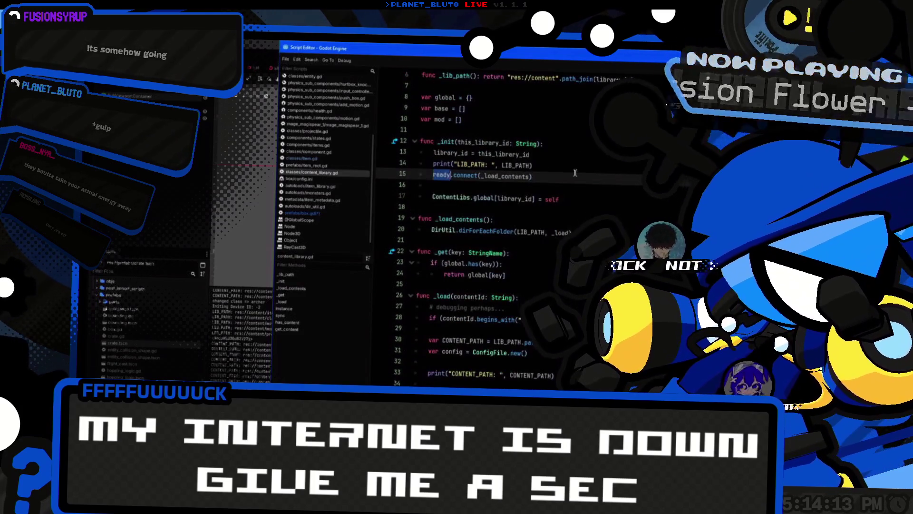
scroll(547, 196, up, 2)
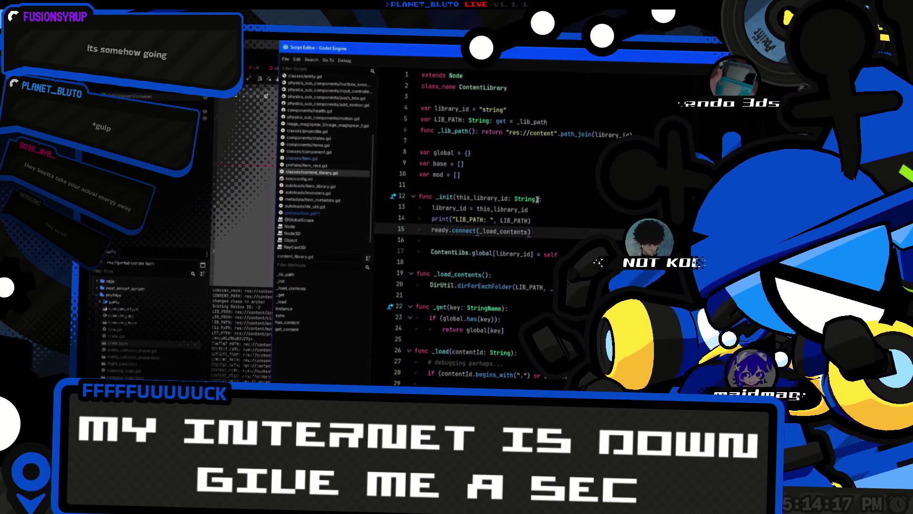
key(ctrl+F1)
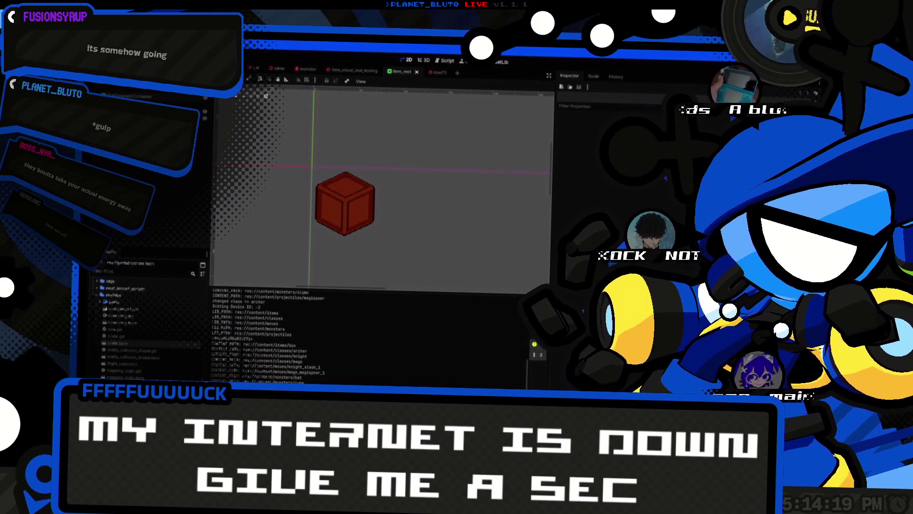
key(F5)
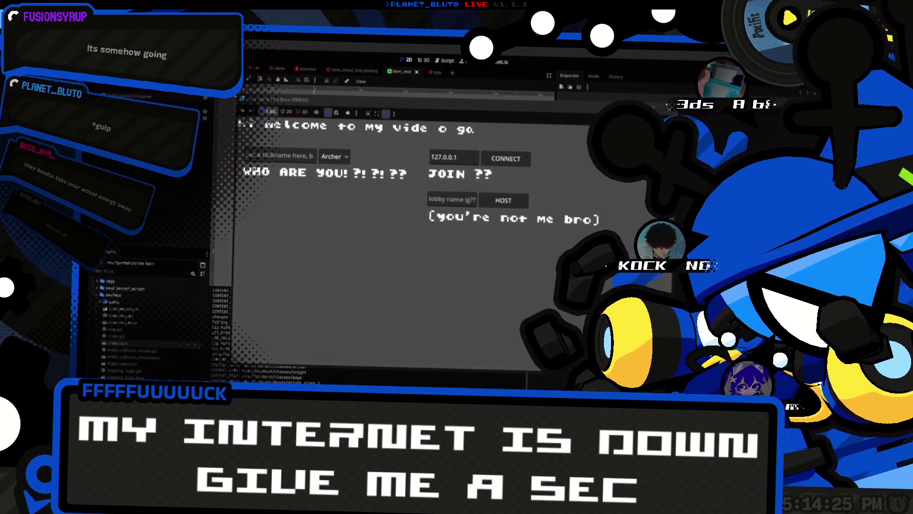
Choose the Knight class in the game menu and host a new game
click(334, 156)
click(348, 187)
key(alt+Tab)
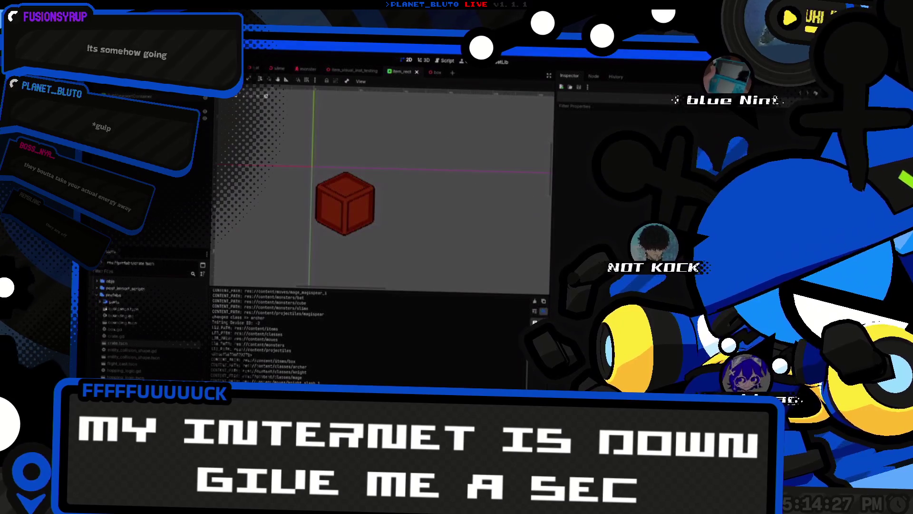
key(alt+Tab)
key(alt+Tab)
key(alt+Tab)
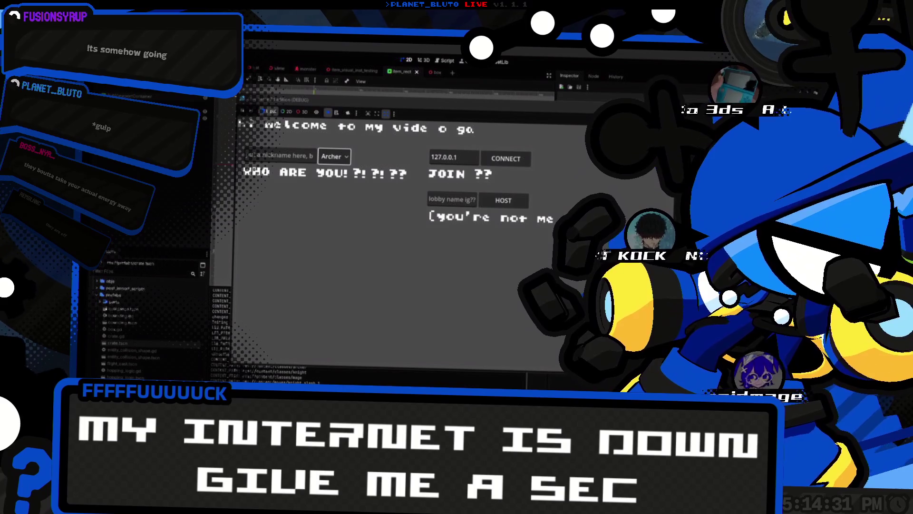
key(alt+Tab)
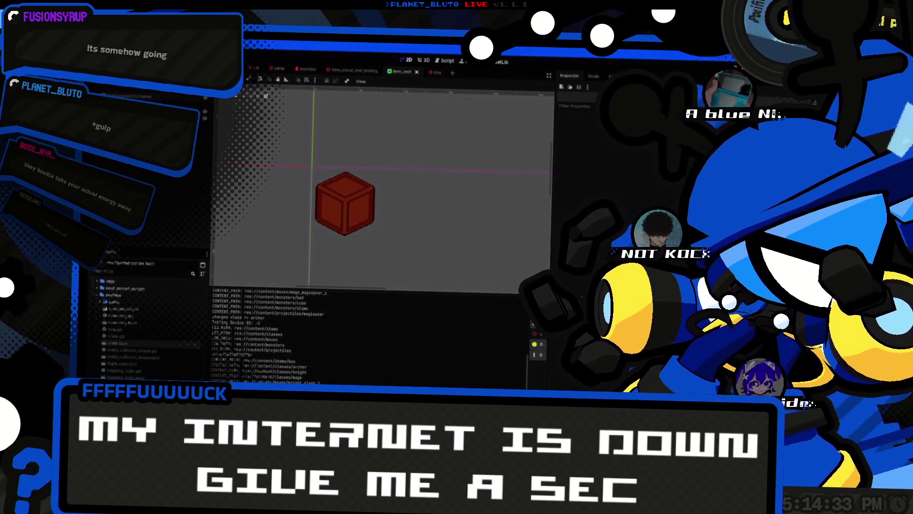
key(alt+Tab)
click(334, 156)
click(336, 181)
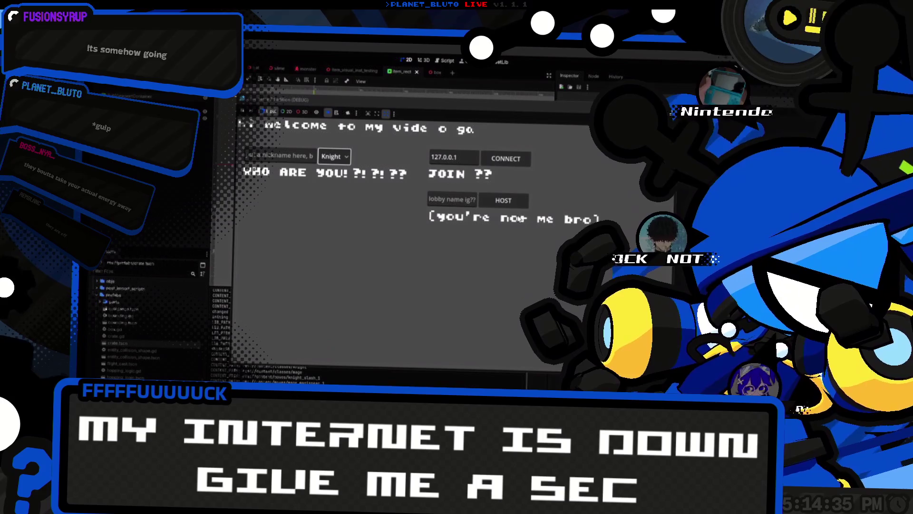
click(503, 200)
Spawn a slime from the DungeonConsole and enlarge the game window
click(523, 214)
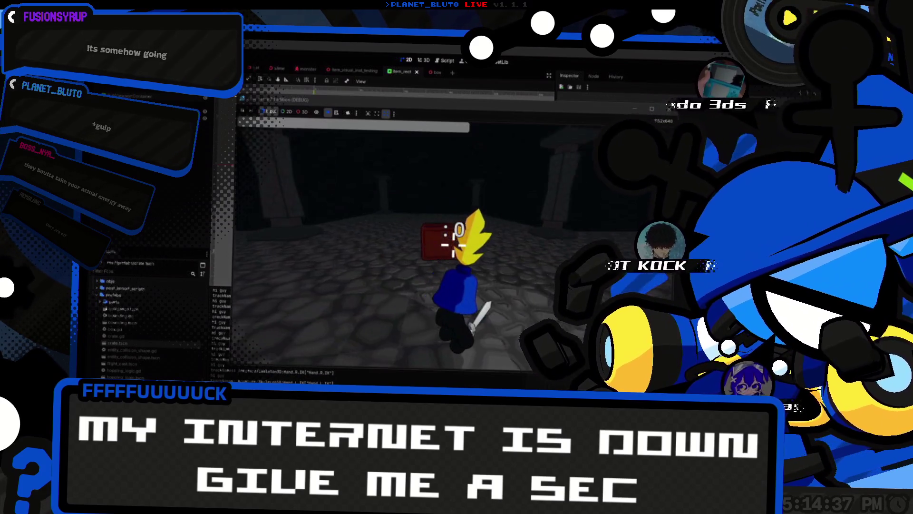
key(grave)
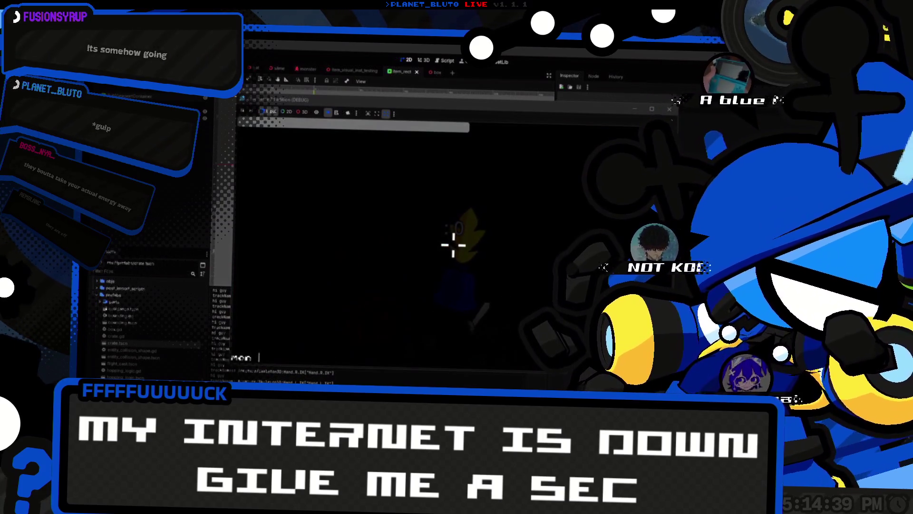
key(Return)
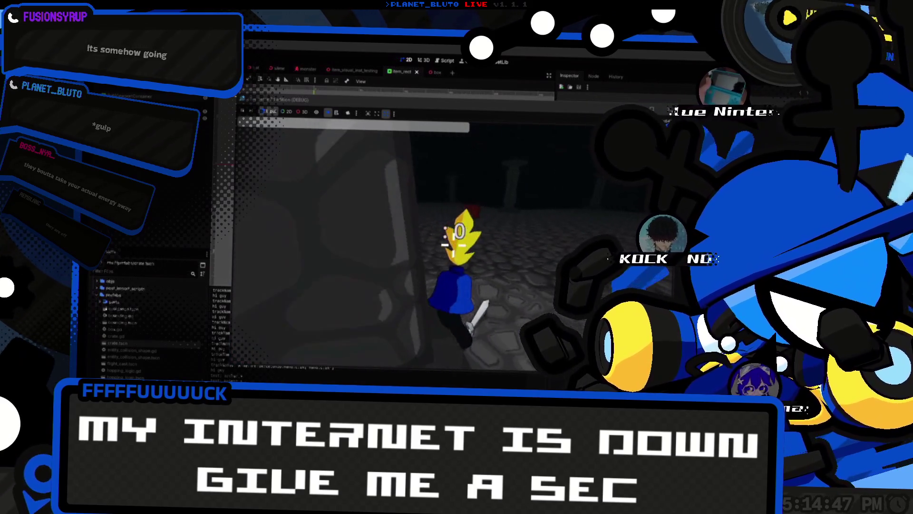
click(651, 109)
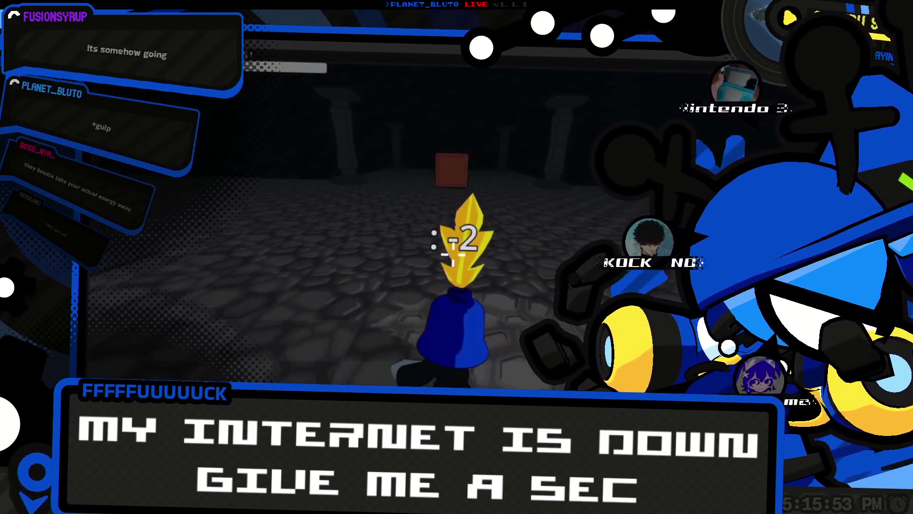
Finish playtesting and switch back to the Godot editor
key(alt+Tab)
key(alt+Tab)
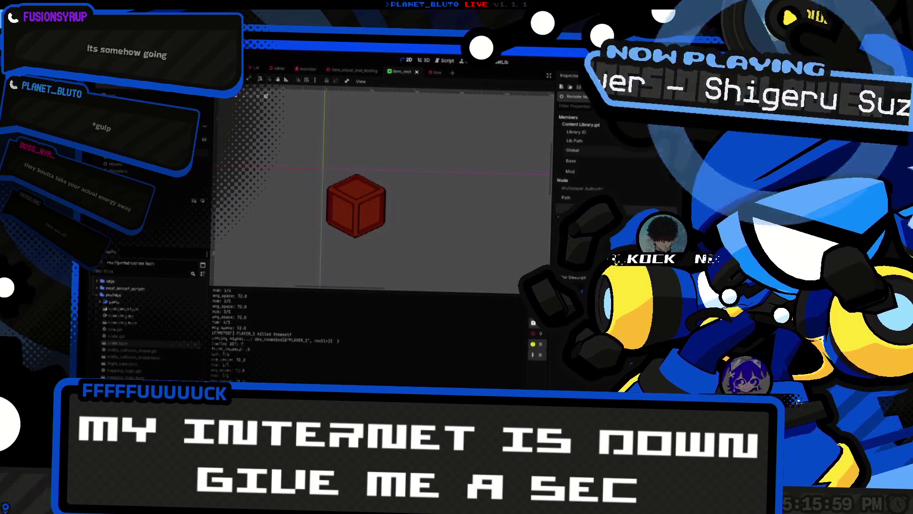
Inspect the library's Global dictionary and browse to box.tscn in the box item folder
click(573, 150)
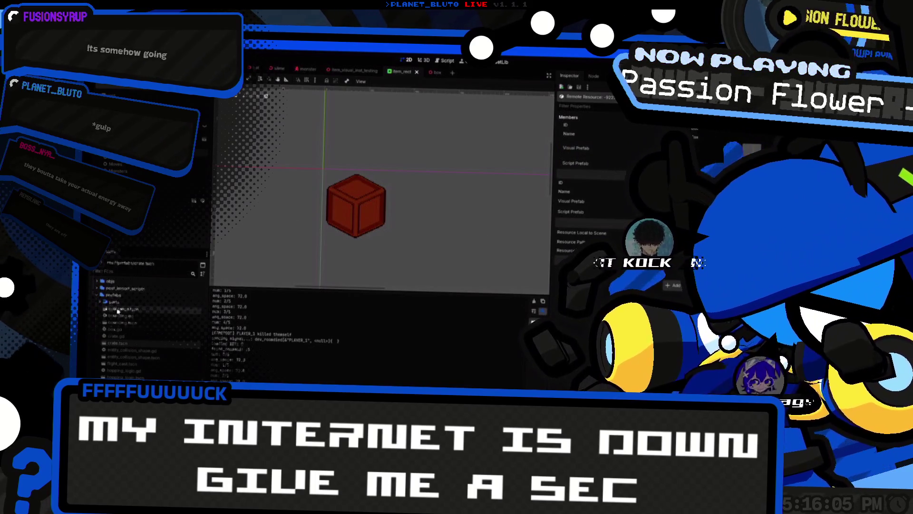
scroll(149, 354, down, 10)
scroll(148, 354, down, 3)
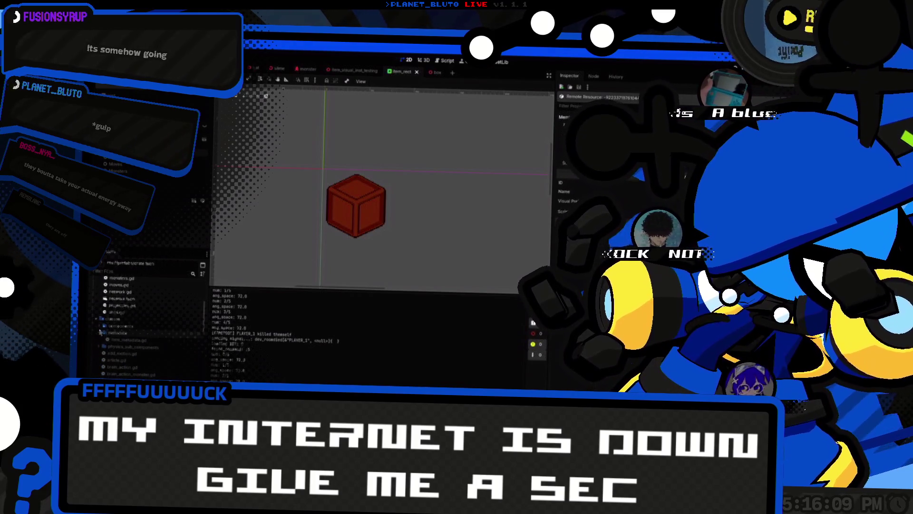
scroll(139, 339, down, 5)
scroll(137, 333, down, 5)
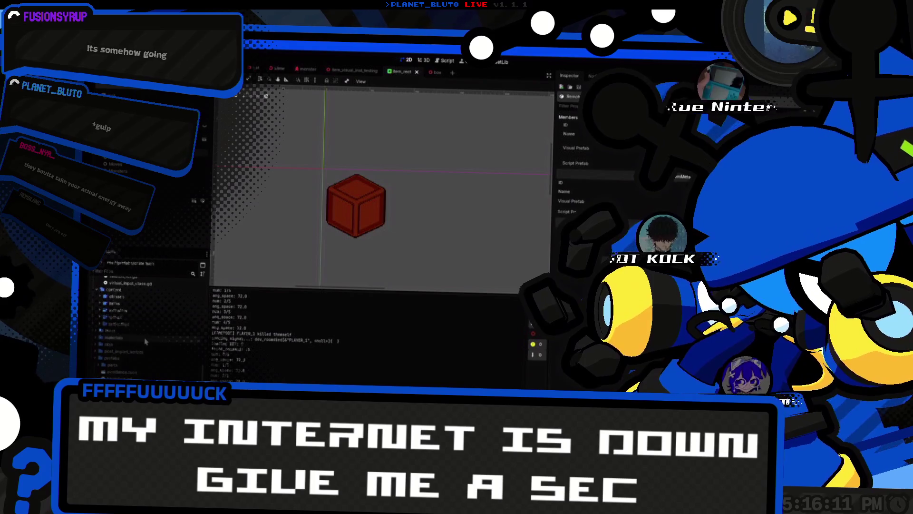
click(108, 310)
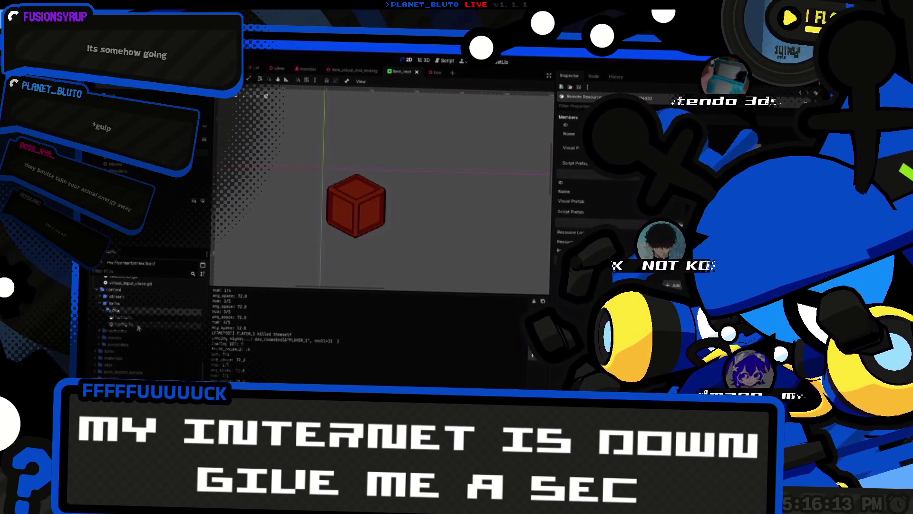
click(125, 317)
Check box.gd in the Script editor, then drag it into the content/items/box folder
click(446, 64)
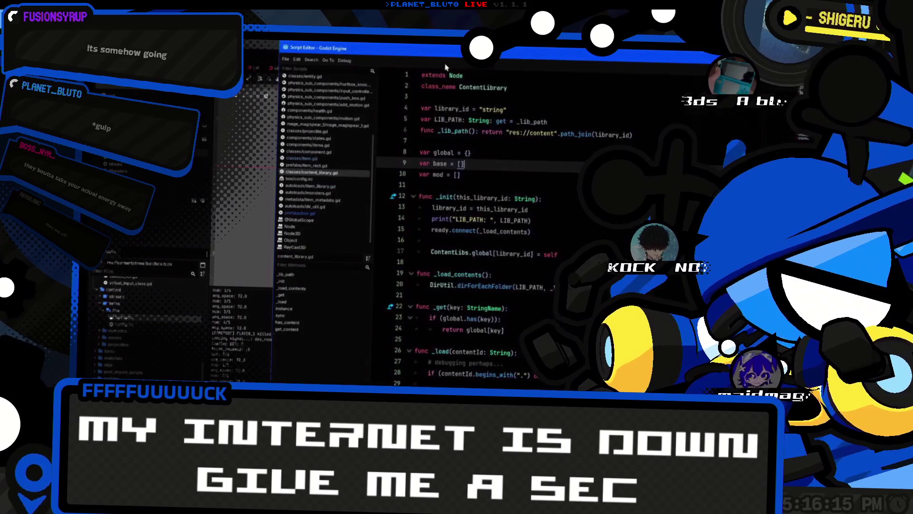
click(341, 215)
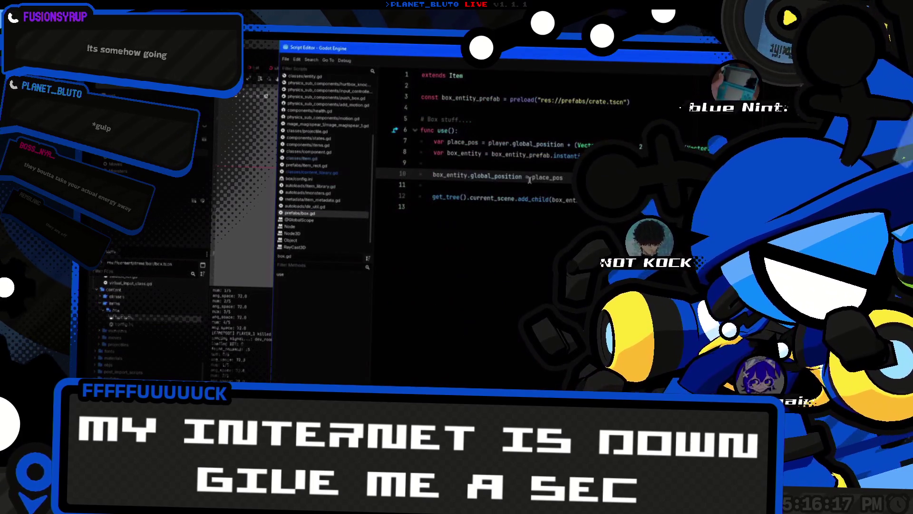
scroll(142, 324, down, 5)
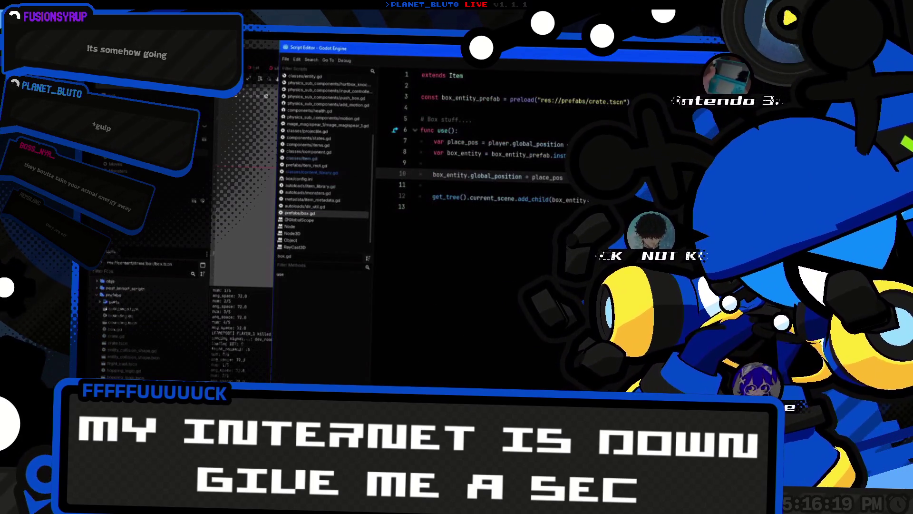
click(123, 331)
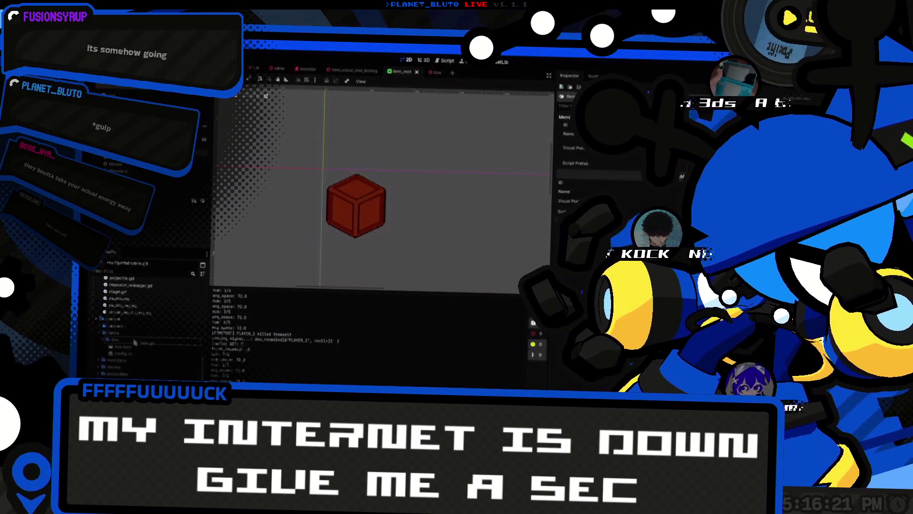
drag(135, 342, 135, 341)
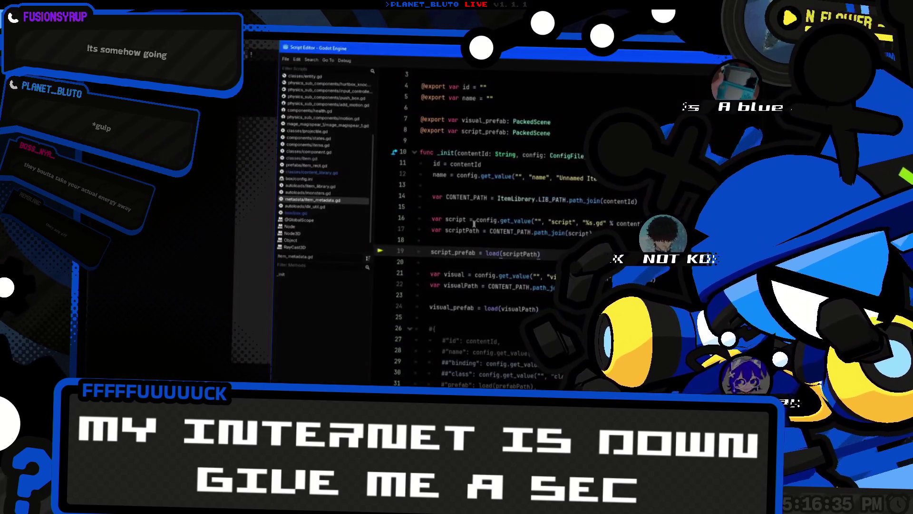
Retype script_prefab on line 8 from PackedScene to GDScript and run the project
double_click(519, 133)
text(G)
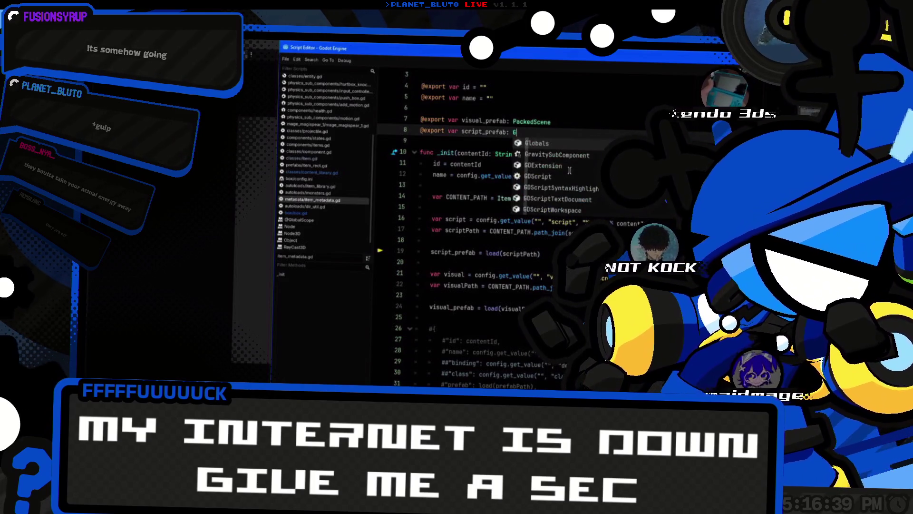
text(DS)
key(Return)
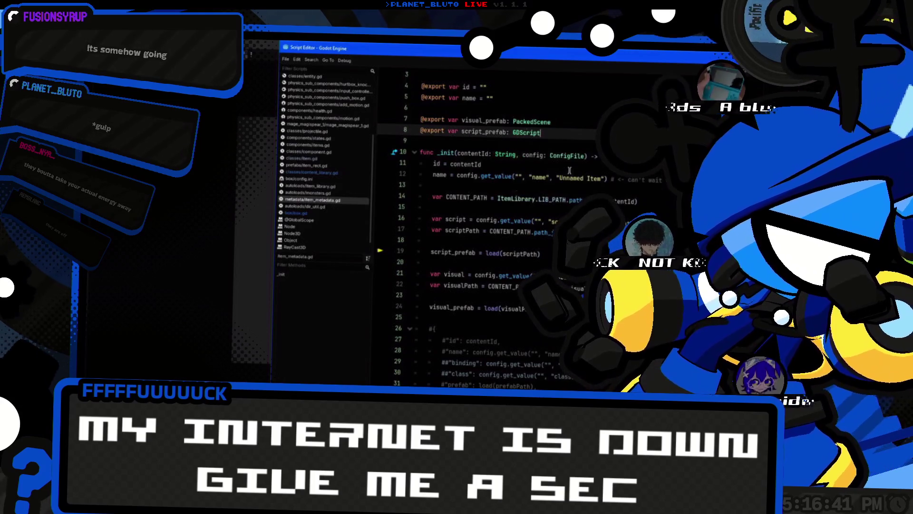
key(F5)
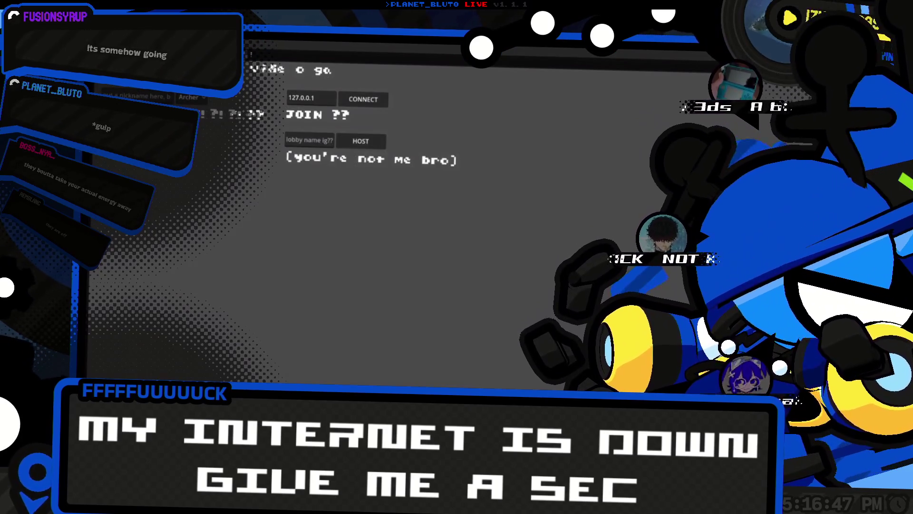
Host a game as the Knight and look around the dungeon
click(190, 97)
click(190, 114)
click(360, 141)
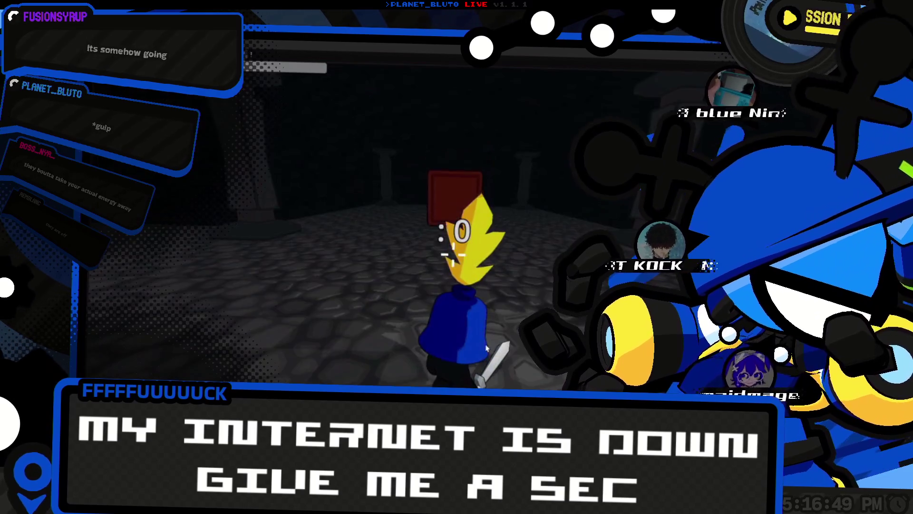
key(alt+Tab)
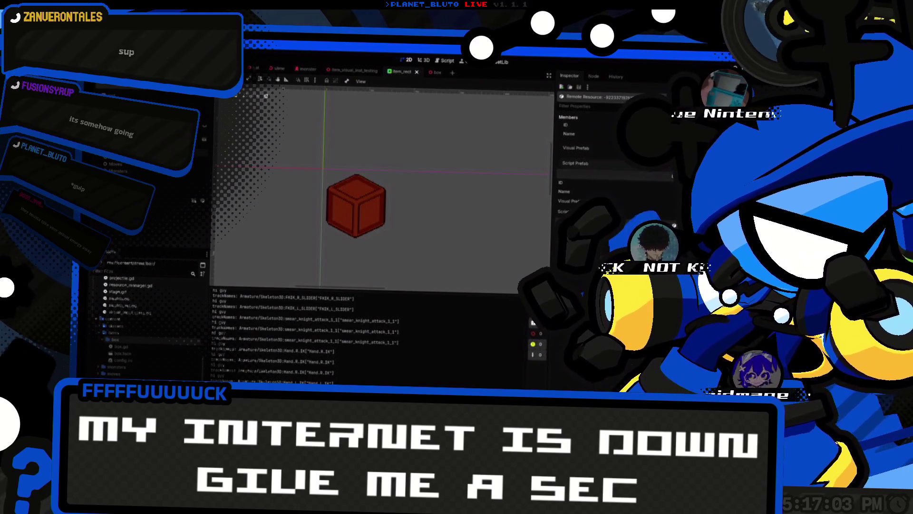
key(alt+Tab)
click(527, 212)
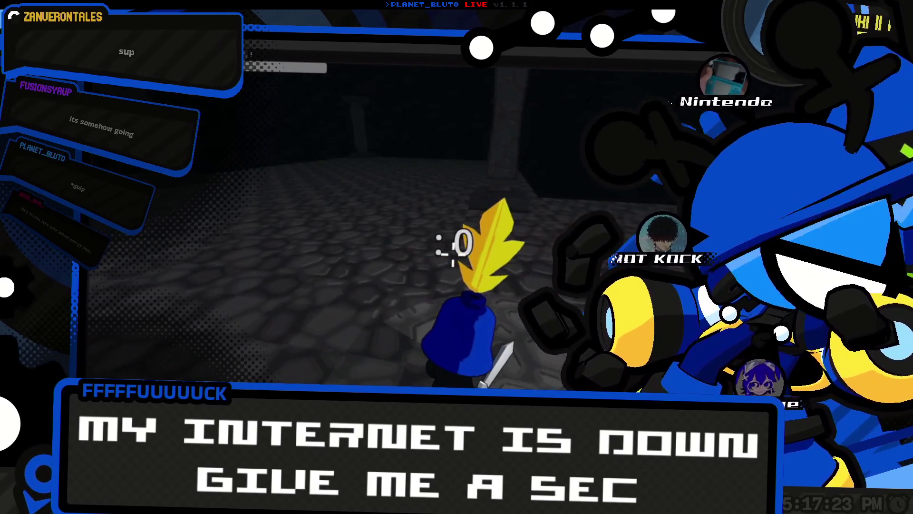
Review line 10 onward of item_metadata.gd in the script editor
key(alt+Tab)
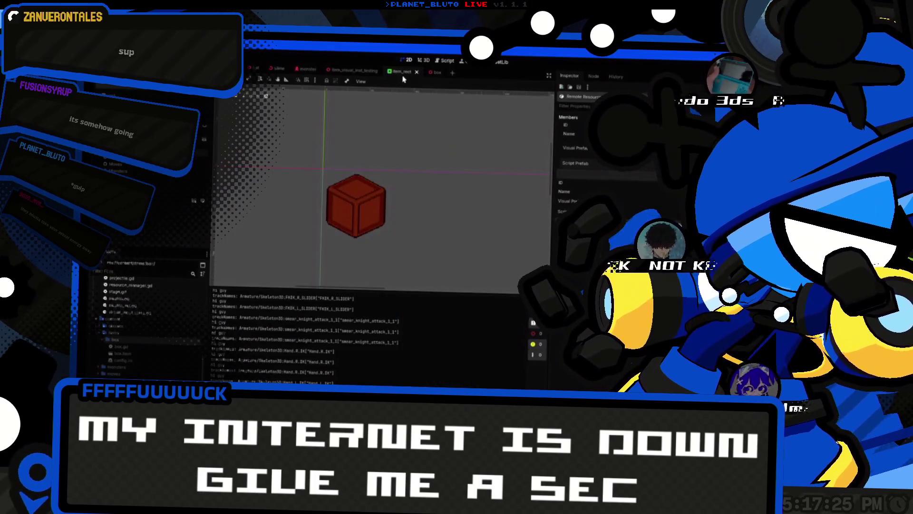
click(638, 181)
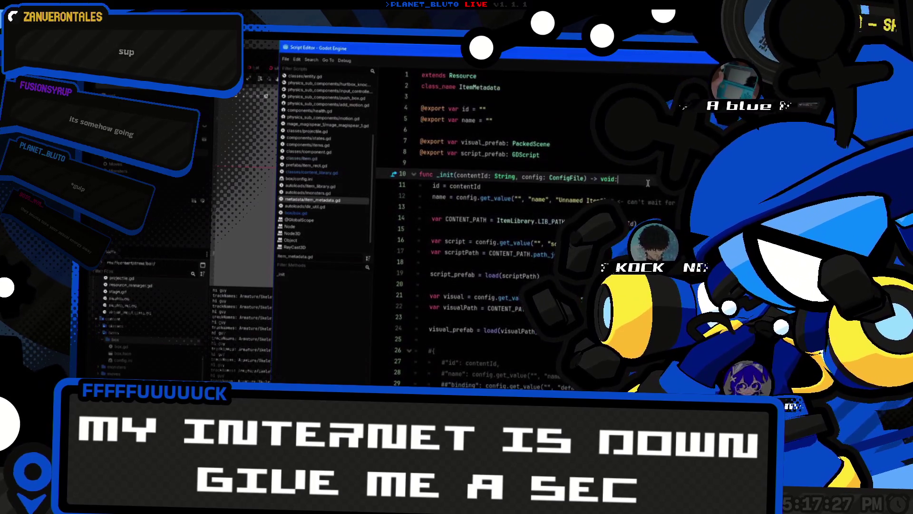
scroll(499, 229, down, 1)
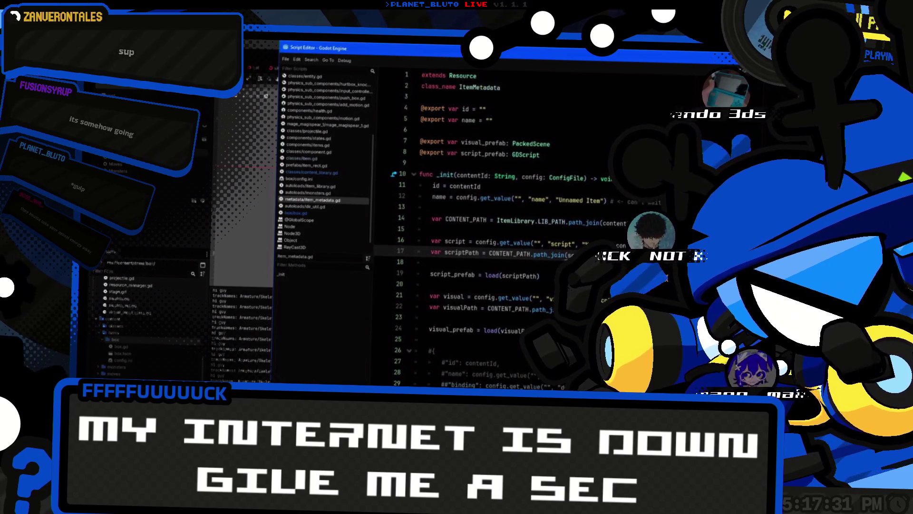
key(alt+Tab)
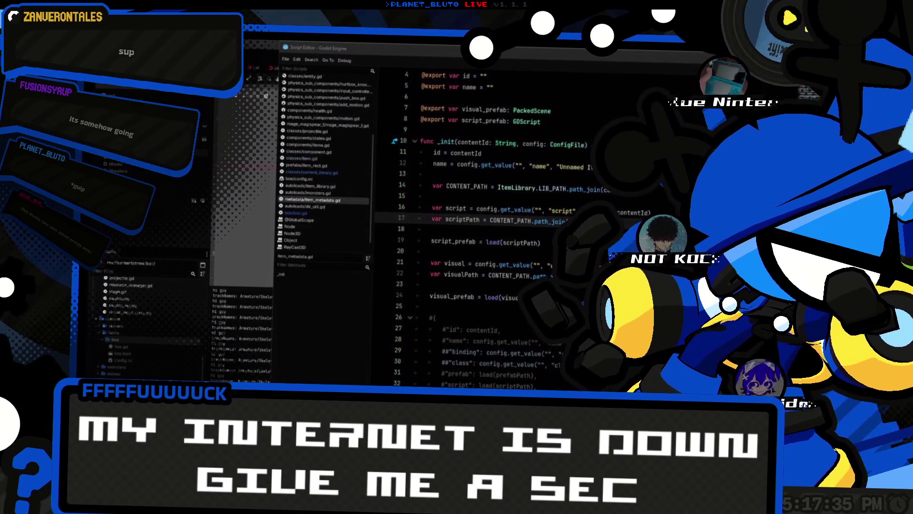
key(alt+Tab)
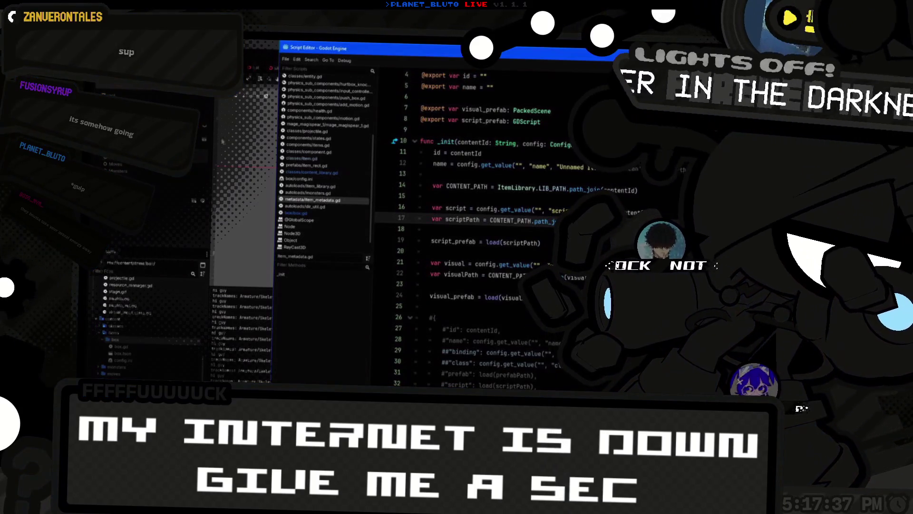
key(alt+Tab)
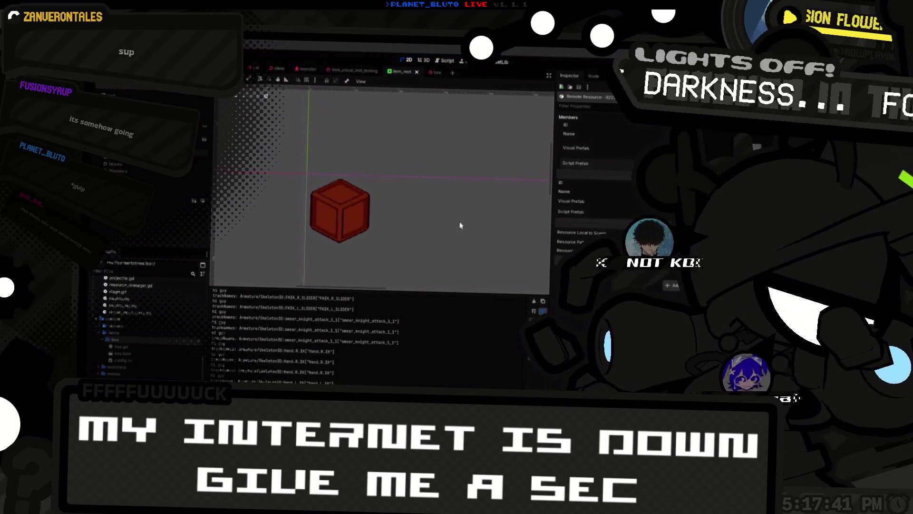
Walk the Knight around the red cube, then return to the script editor
key(alt+Tab)
key(a)
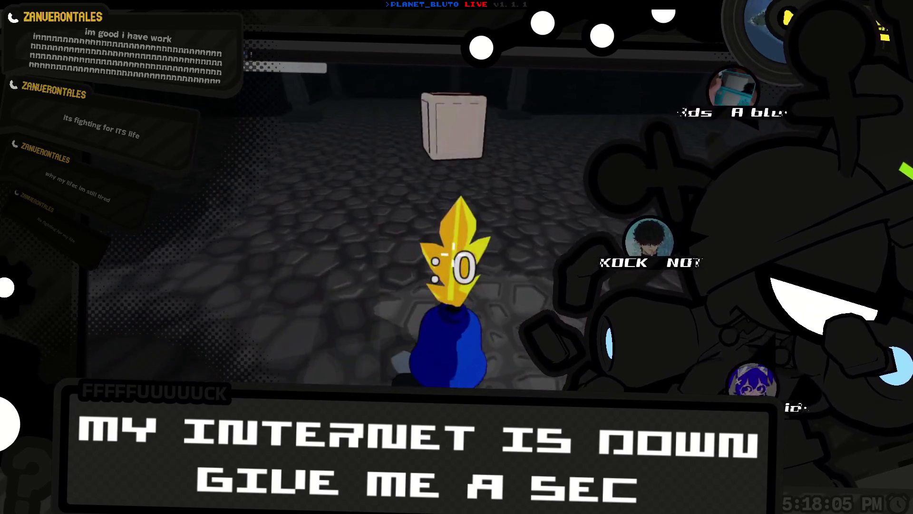
key(alt+Tab)
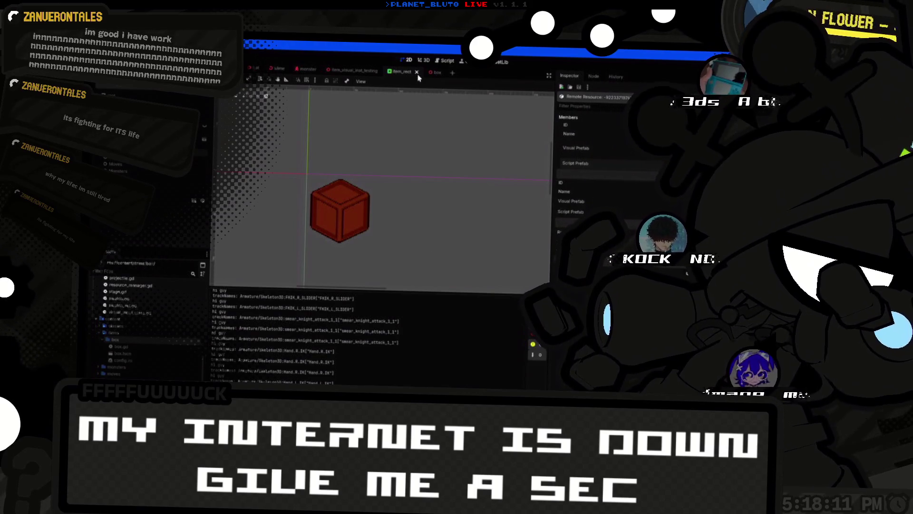
key(alt+Tab)
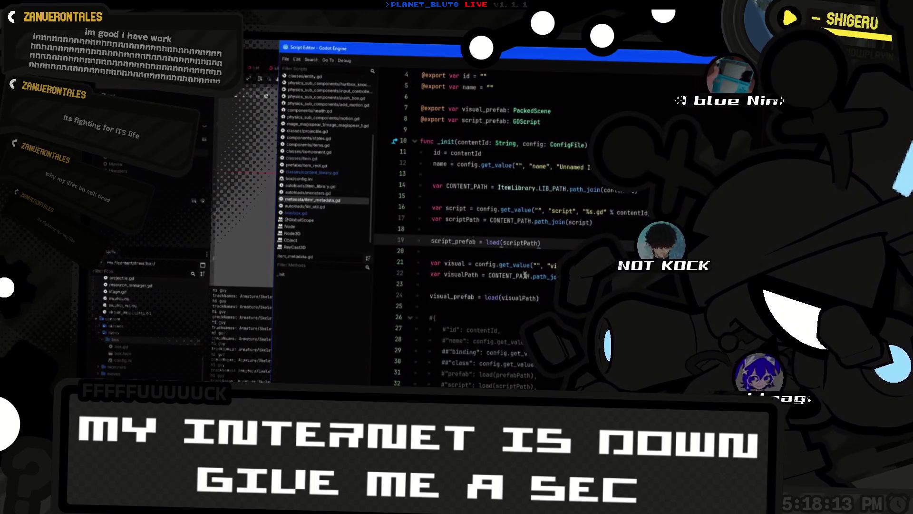
Search the project for ItemMetadata and remove the stray # on line 5 of item.gd
key(ctrl+shift+f)
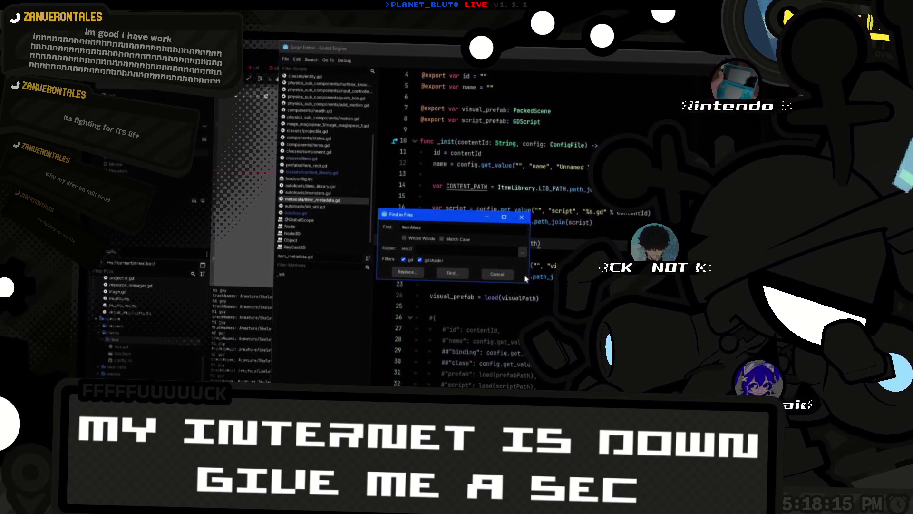
text(data)
key(Return)
click(281, 339)
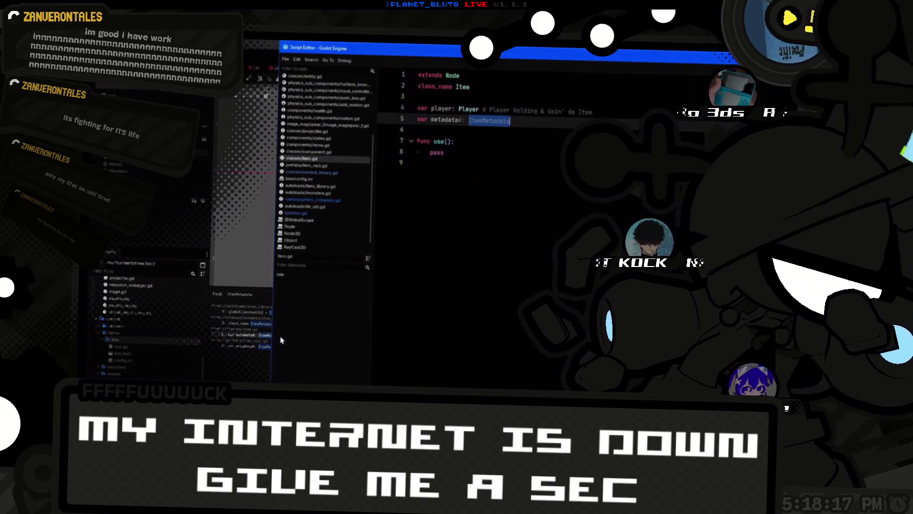
click(460, 119)
key(BackSpace)
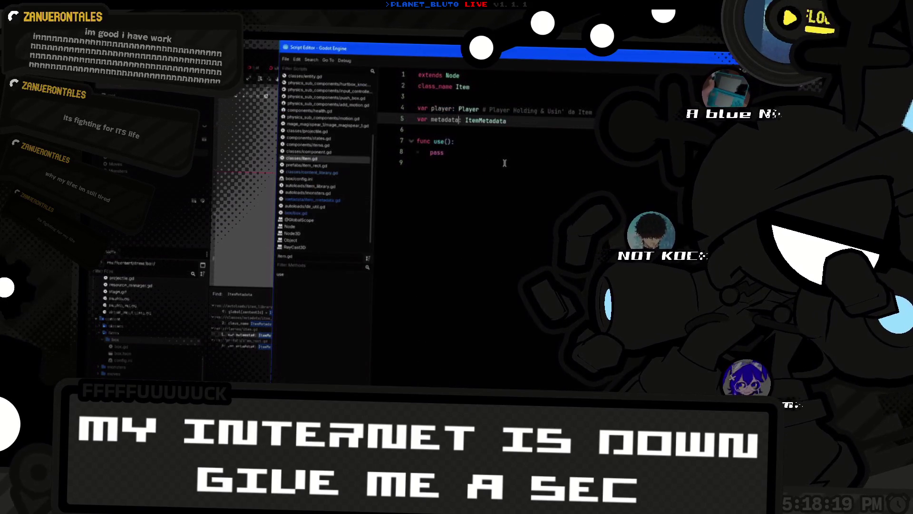
key(ctrl+shift+Left)
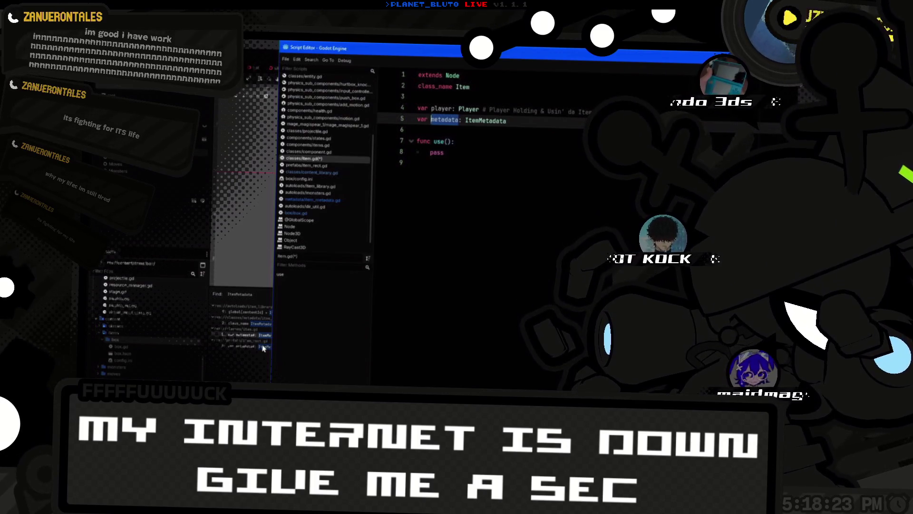
Open the ItemMetadata usage in item_rect.gd around line 8
click(262, 348)
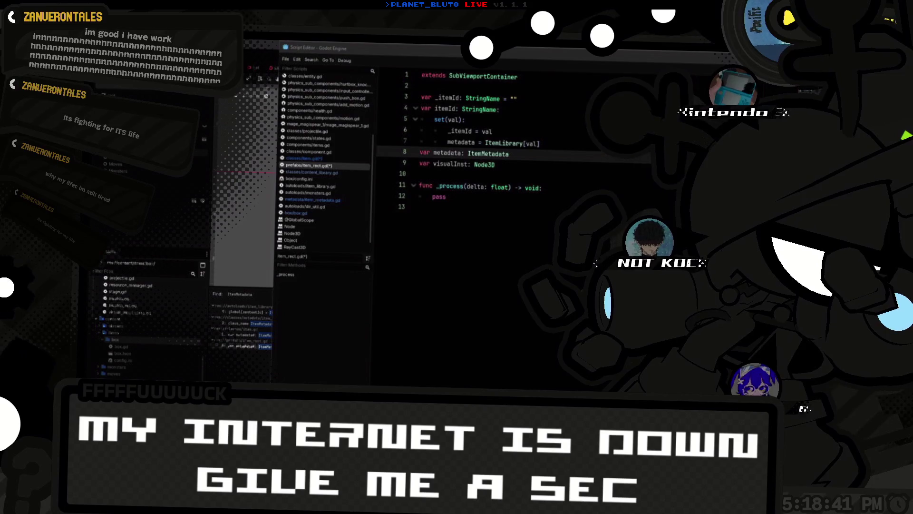
click(509, 154)
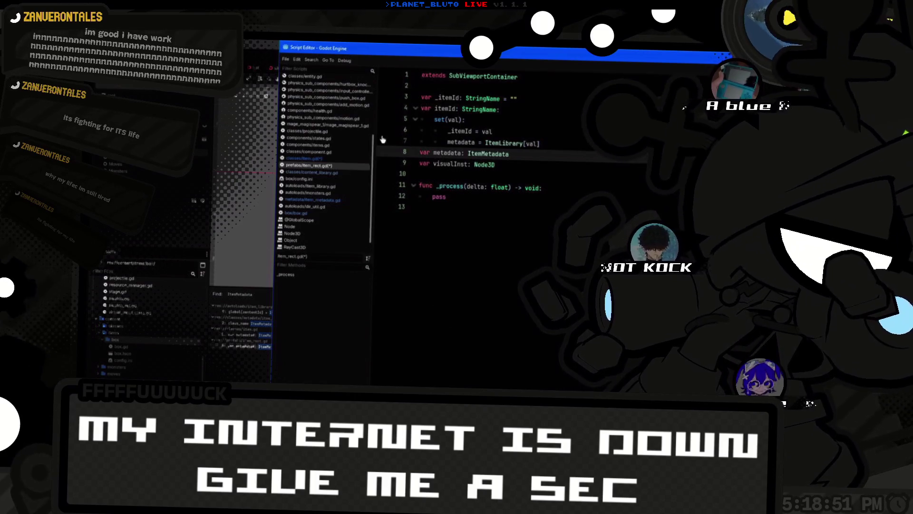
key(super+Tab)
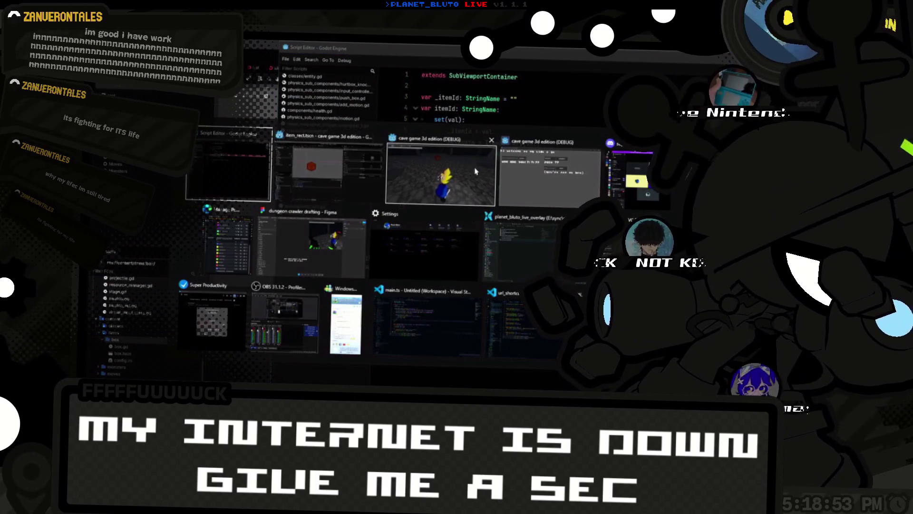
click(230, 166)
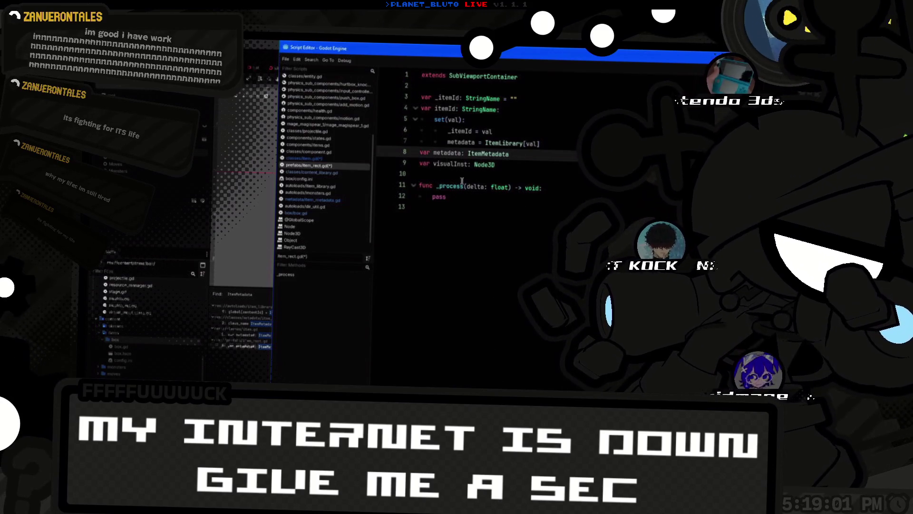
Make line 7 read ItemLibrary.global and open the item library script from it
double_click(501, 143)
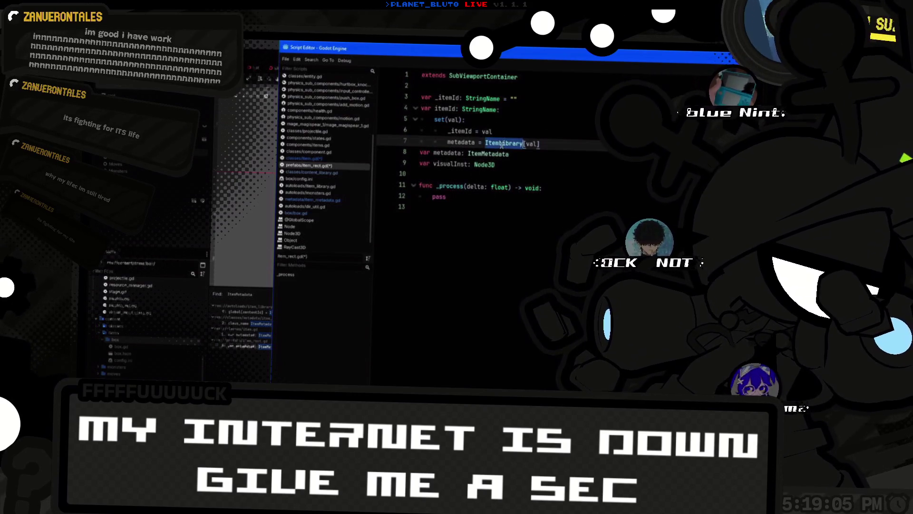
key(Right)
text(.gl)
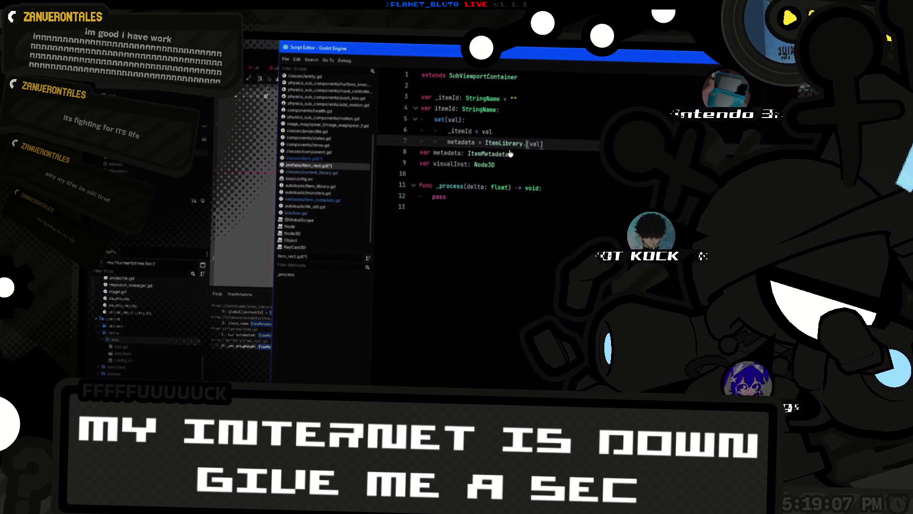
key(Return)
key(ctrl+Left)
key(ctrl+Left)
key(ctrl+Left)
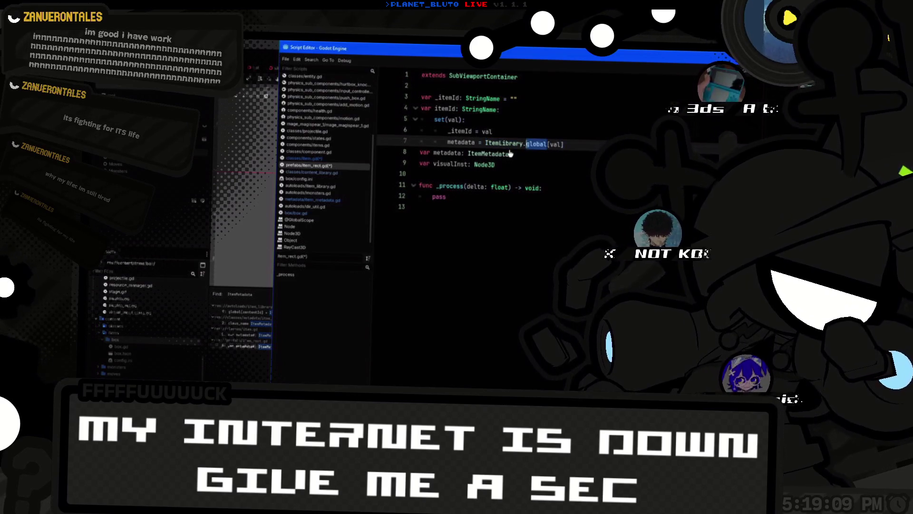
ctrl+click(514, 143)
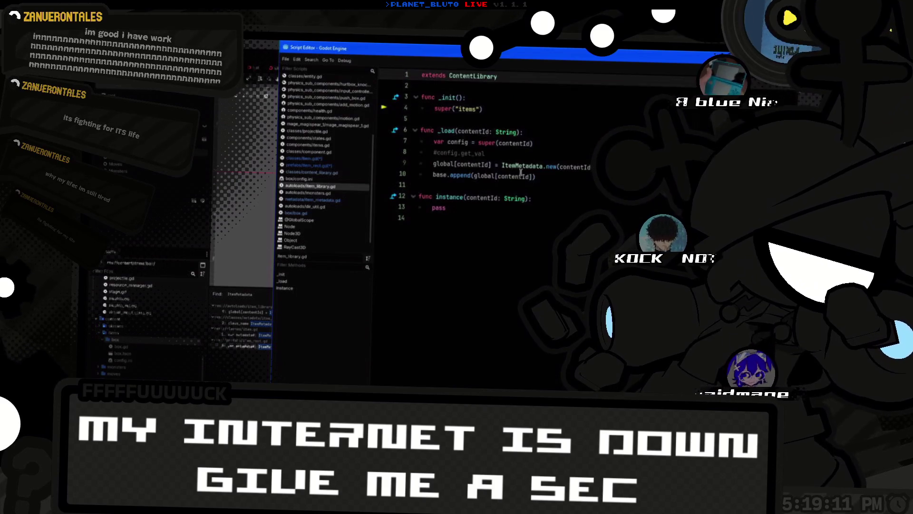
Skim content_library.gd, then go back through item_library.gd to box.gd
ctrl+click(475, 77)
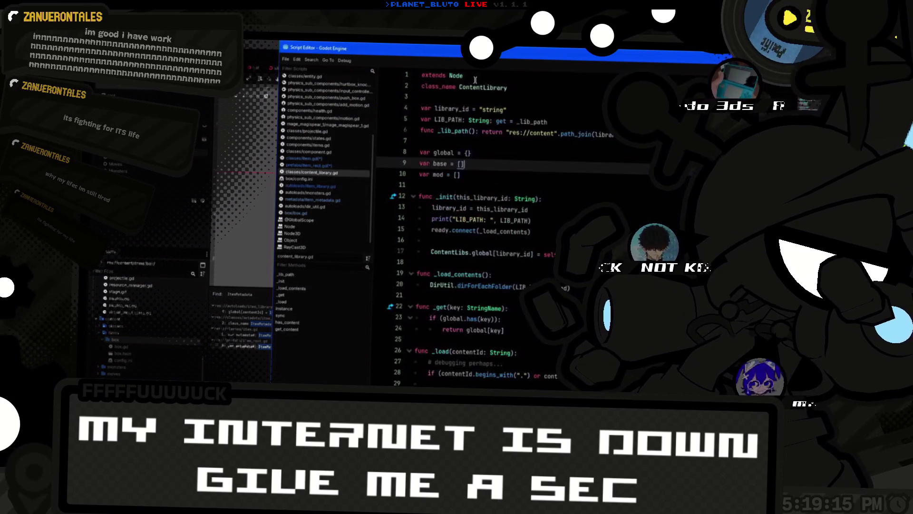
scroll(488, 257, down, 8)
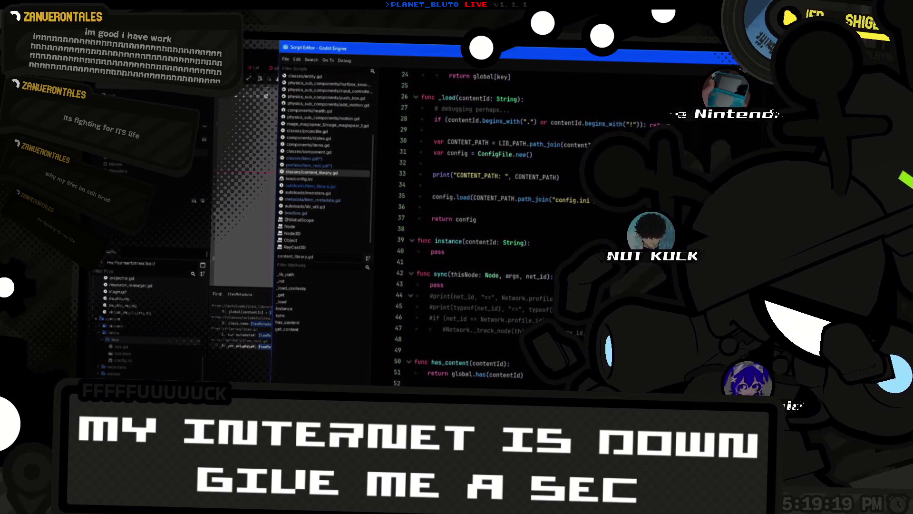
key(alt+Left)
key(alt+Left)
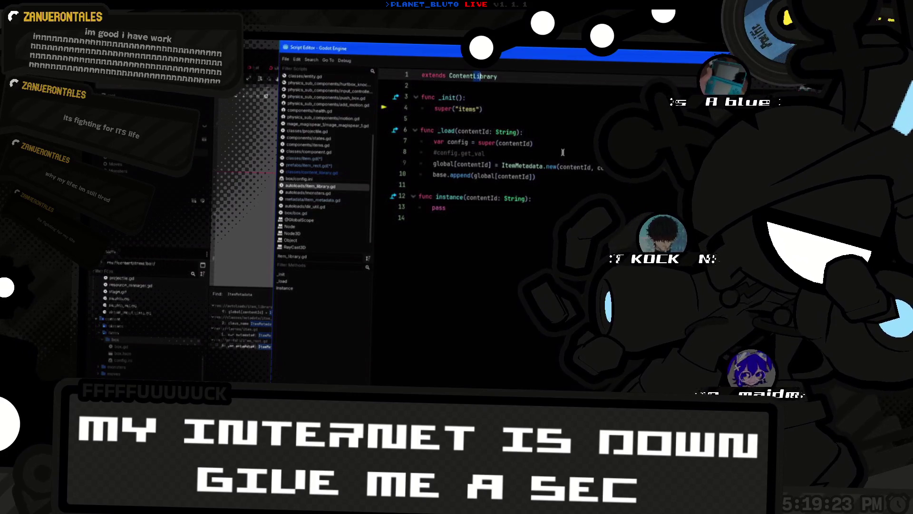
click(470, 143)
click(346, 199)
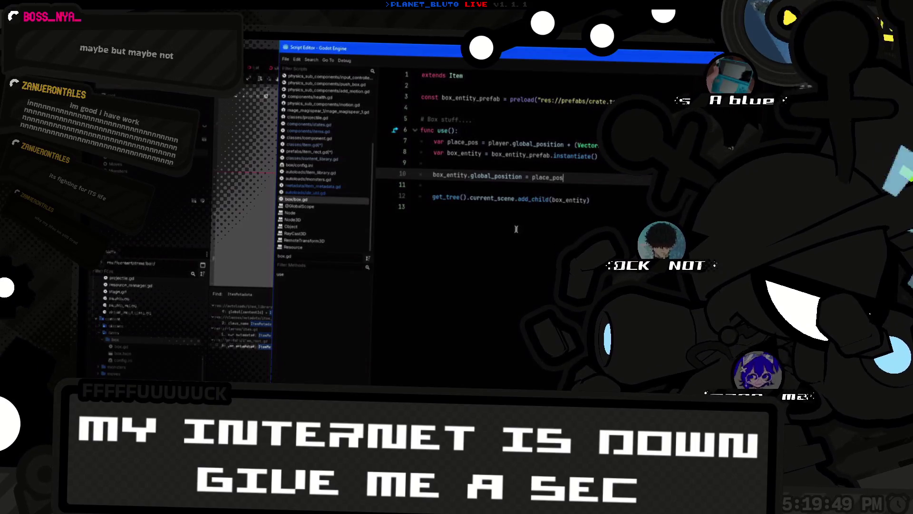
Search all project files for ItemLibrary and open item_rect.gd at the matching line
key(ctrl+shift+f)
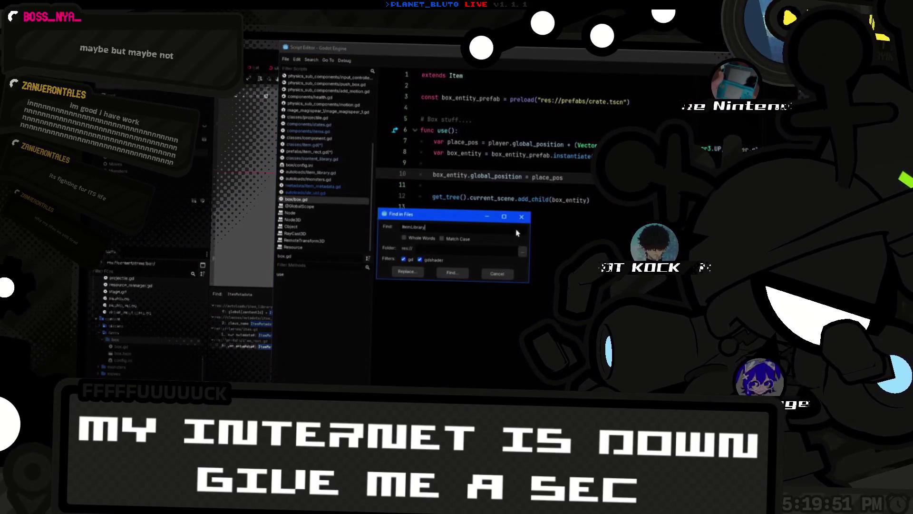
key(Return)
click(242, 323)
click(592, 124)
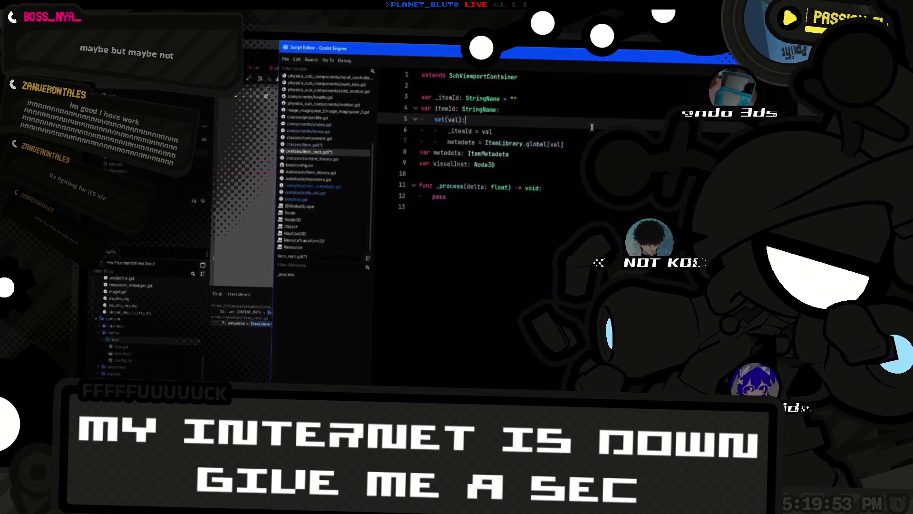
Replace ItemLibrary.global[val] with ItemLibrary.get_content(val) on line 7
double_click(542, 143)
text(get_content)
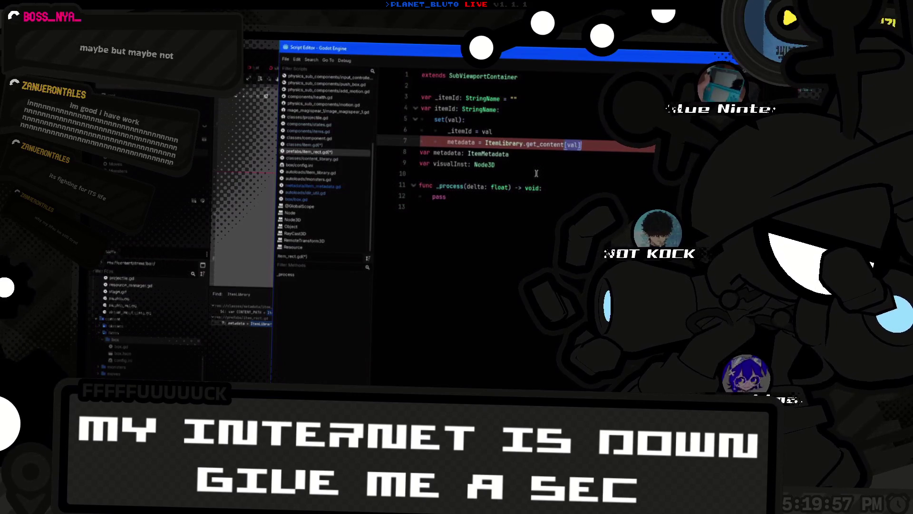
text((val))
key(Home)
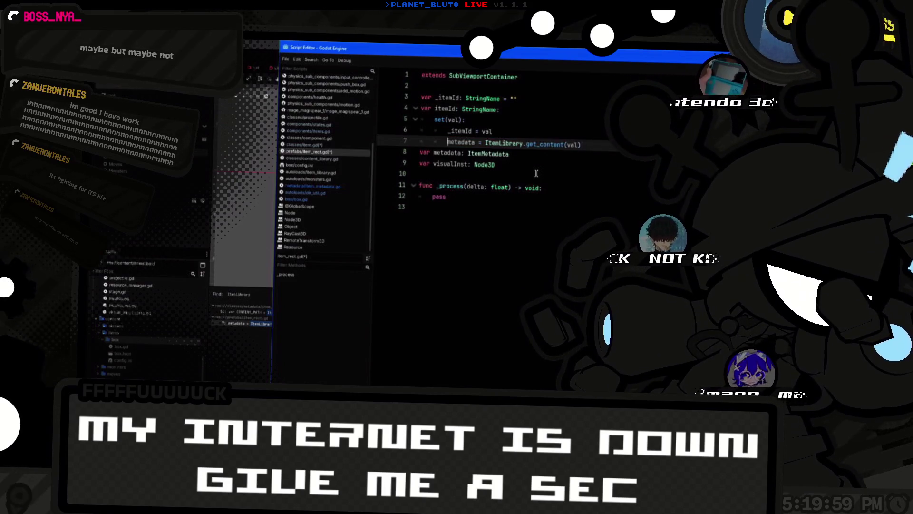
key(End)
key(Left)
key(Left)
key(Left)
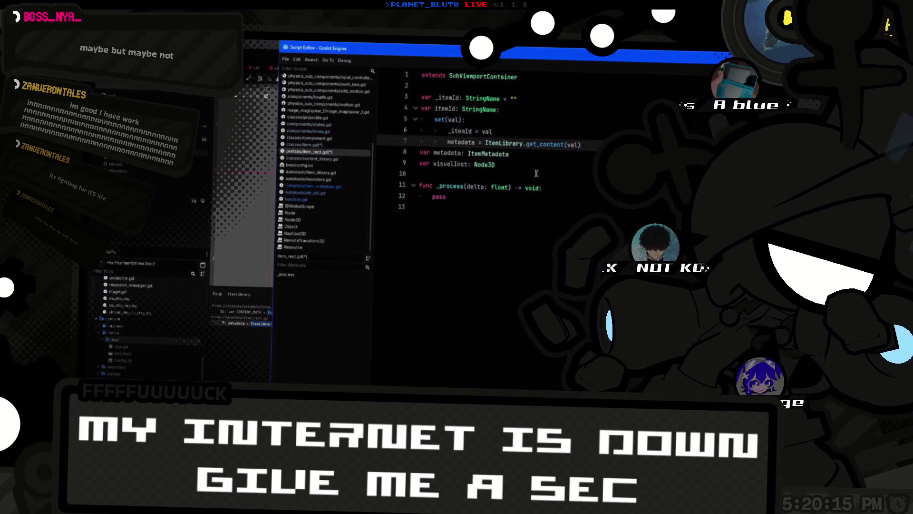
Delete the empty last line of item_rect.gd, then switch to item_metadata.gd
click(536, 237)
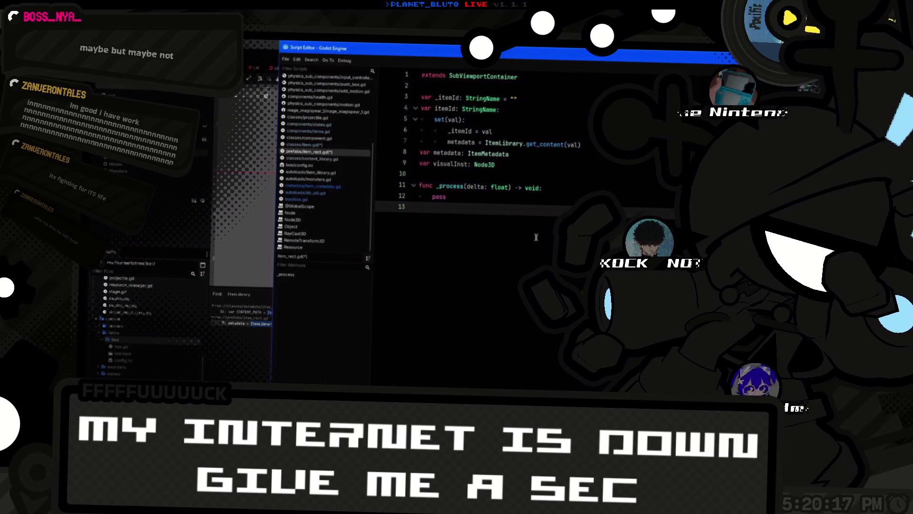
key(BackSpace)
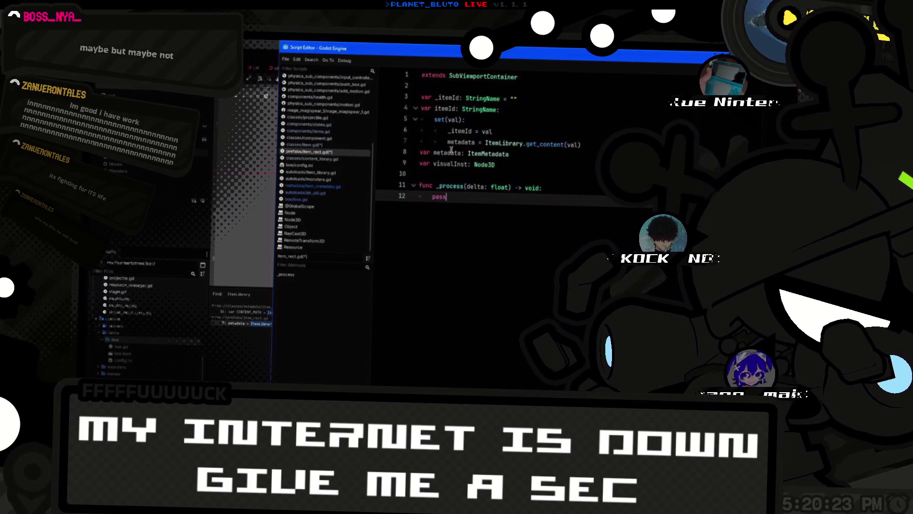
click(345, 190)
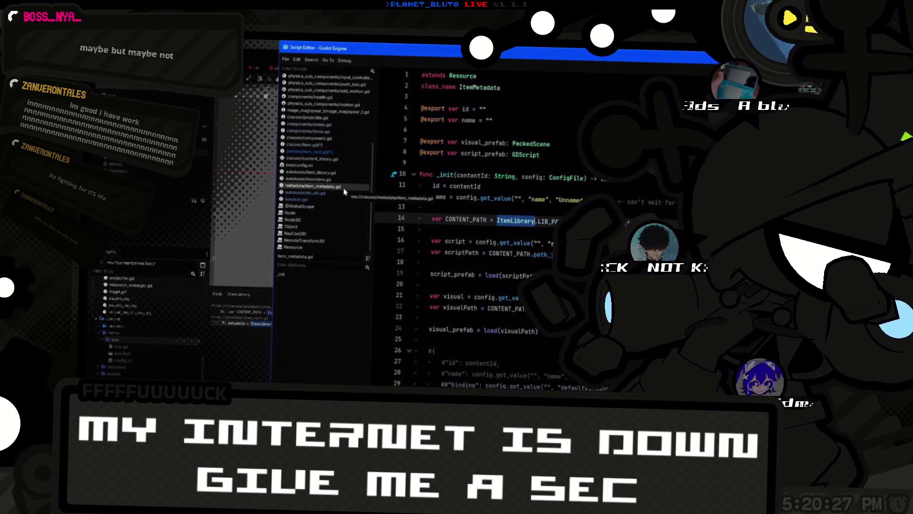
Give the name property a StringName type hint and wrap its config value in StringName
click(457, 198)
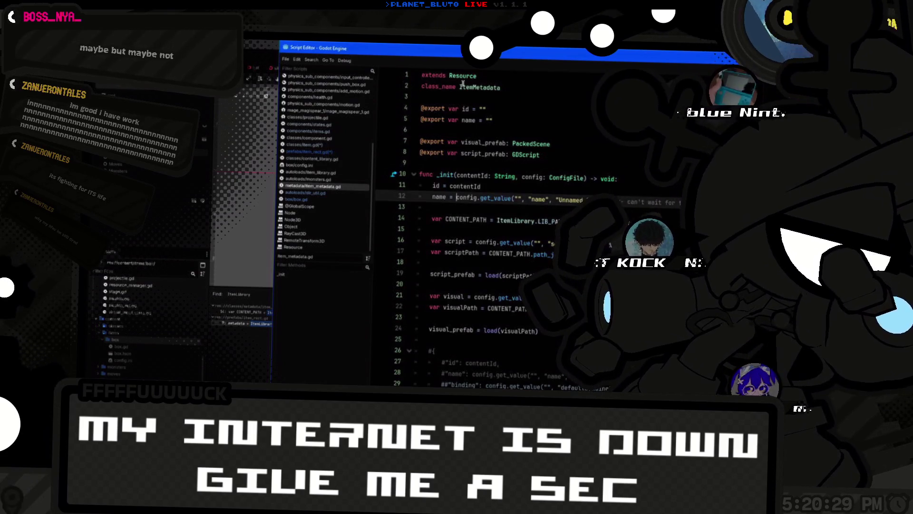
click(476, 120)
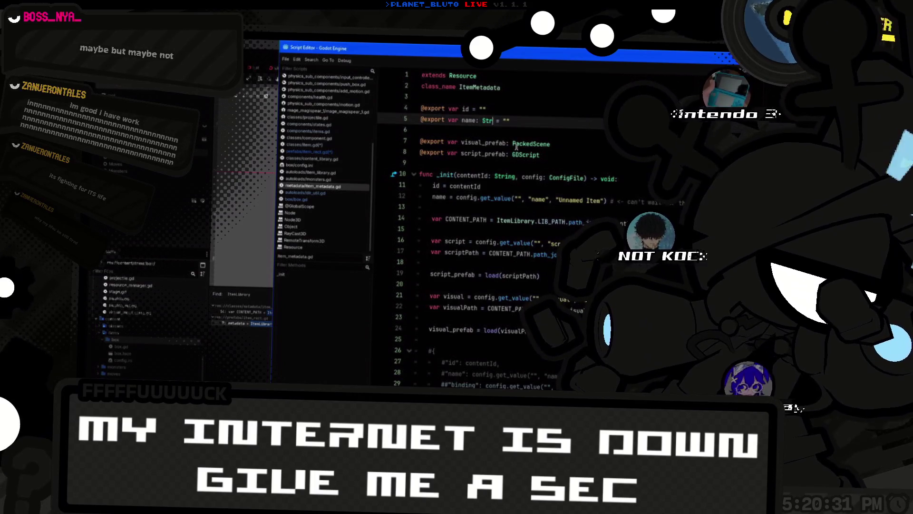
text(ame)
key(End)
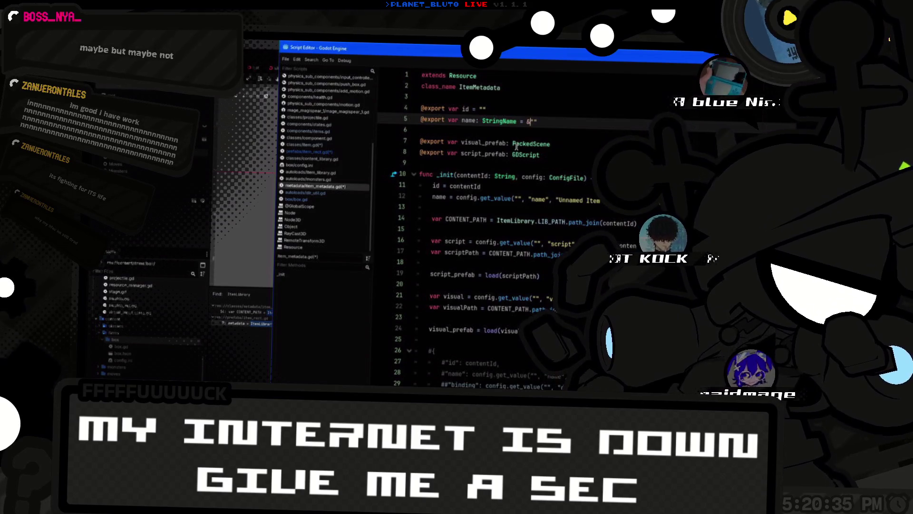
double_click(467, 197)
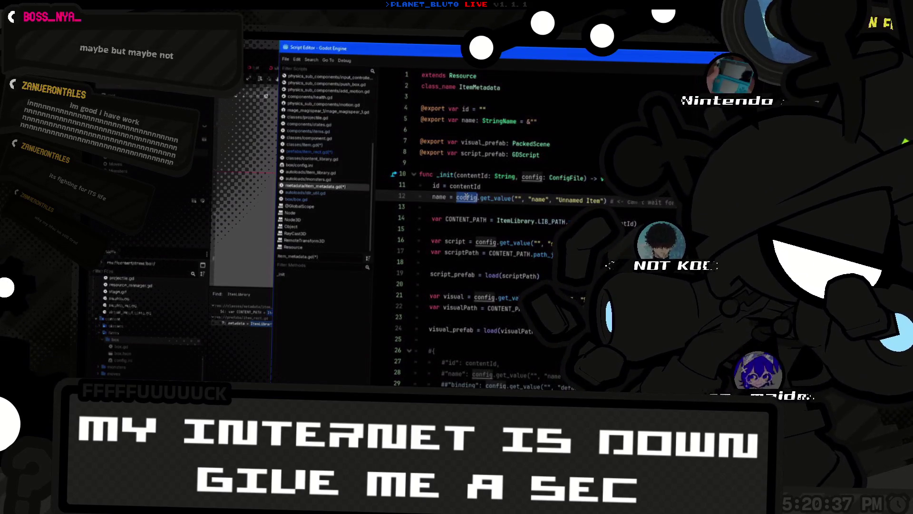
key(shift+End)
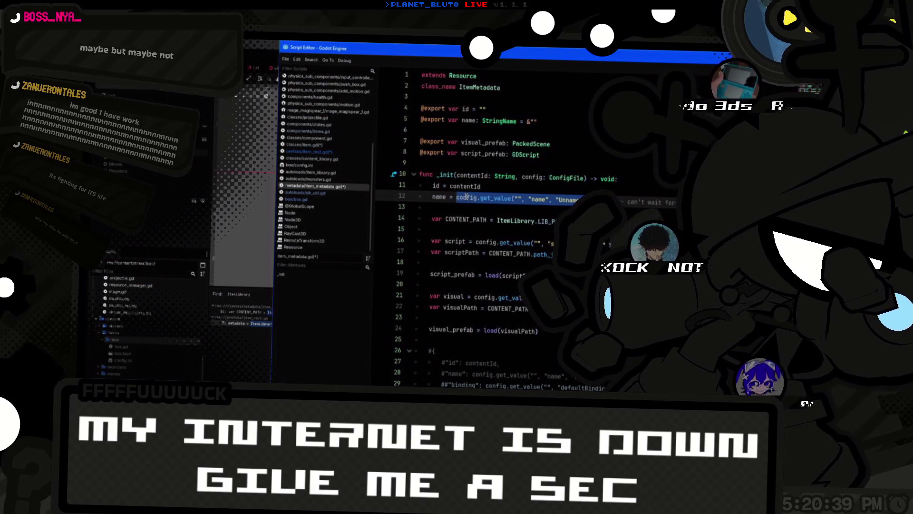
text(()
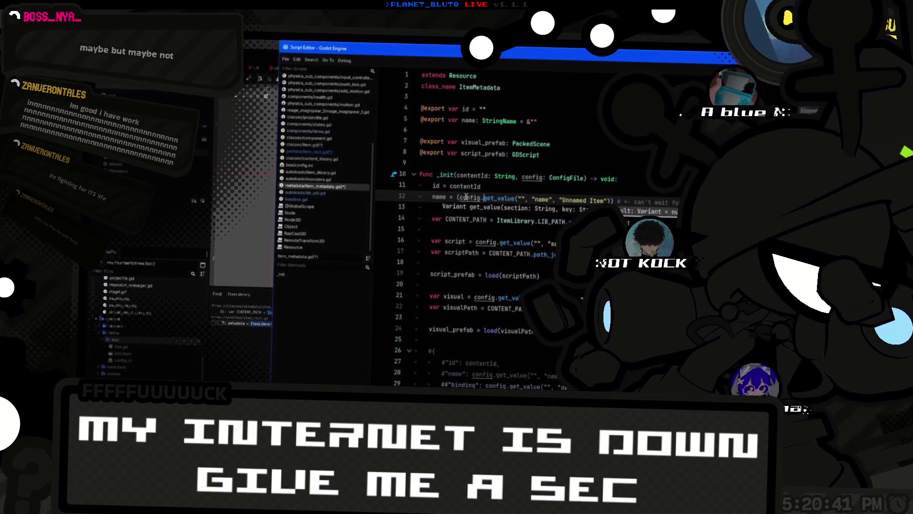
text(StringName)
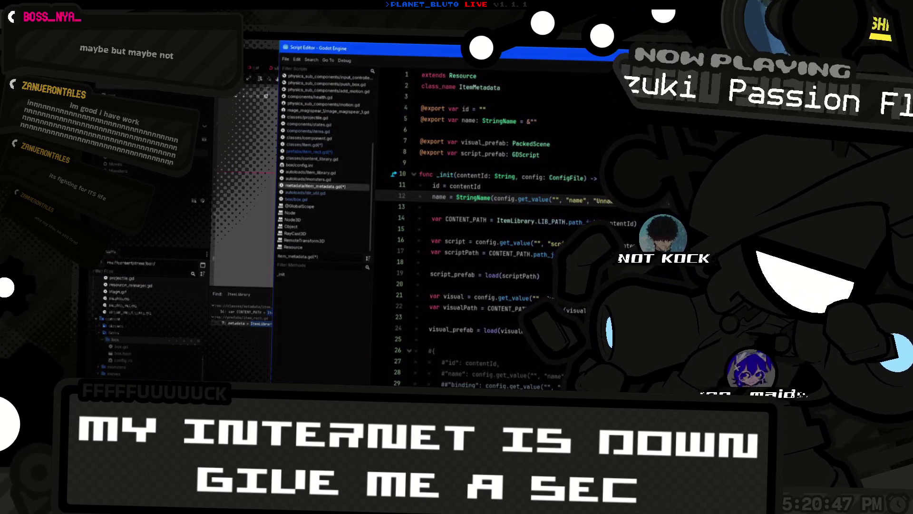
Move the StringName conversion from the name line to the id assignment: id = StringName(contentId)
click(431, 220)
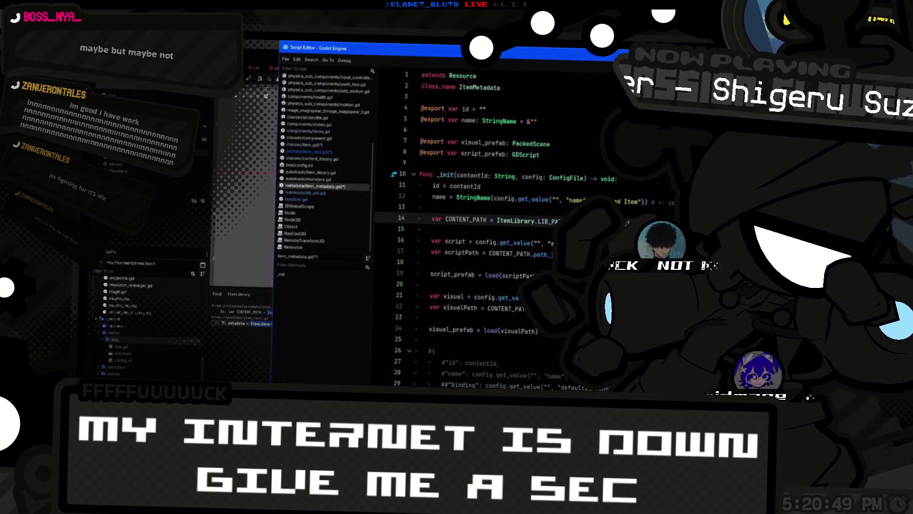
click(647, 202)
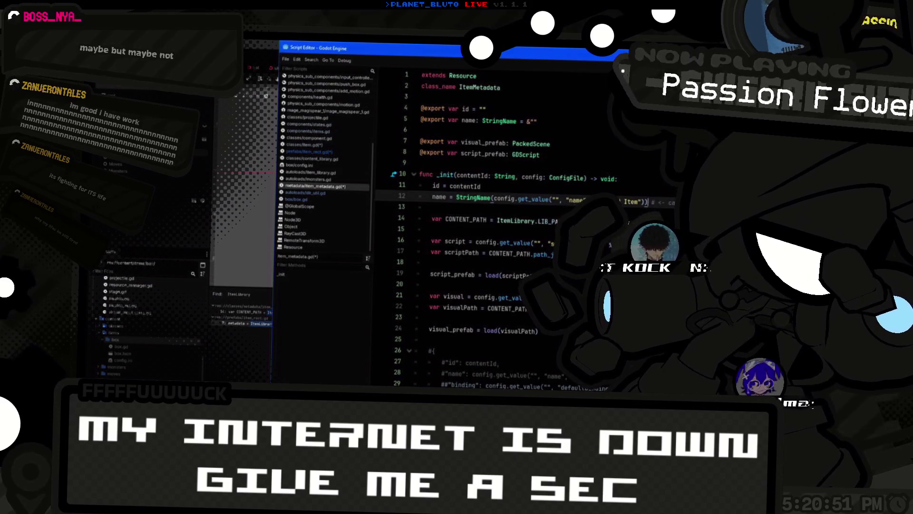
click(510, 190)
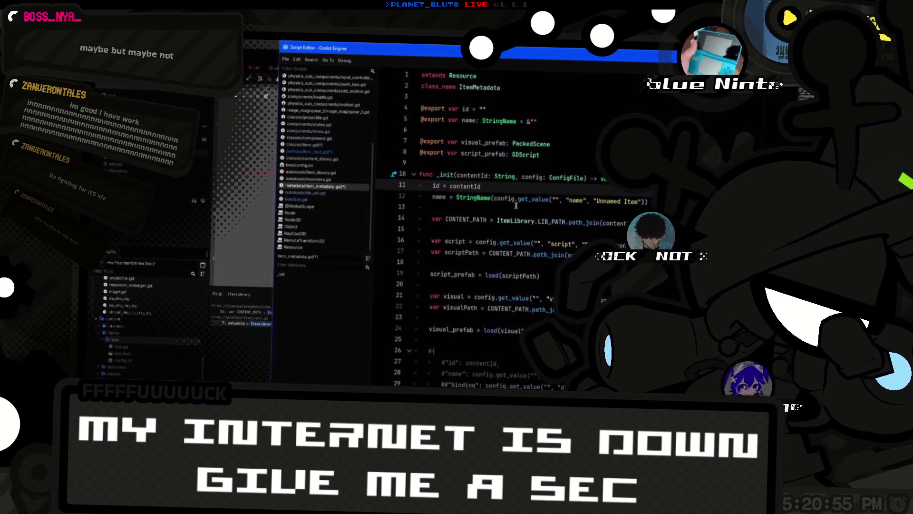
key(Down)
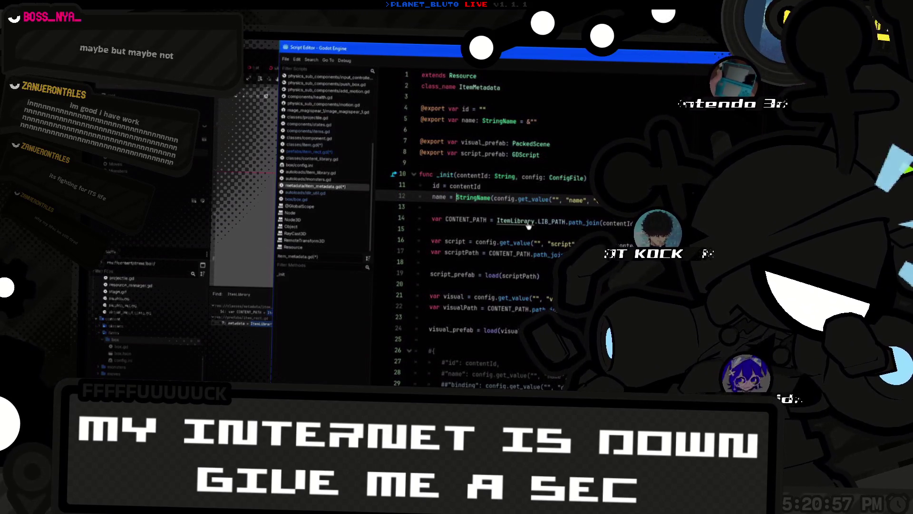
key(ctrl+shift+Right)
key(Delete)
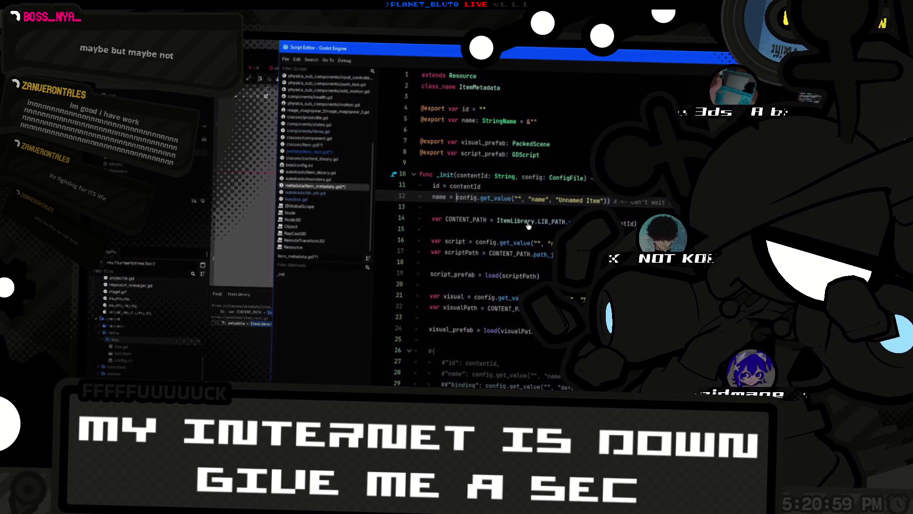
key(ctrl+Right)
key(ctrl+Right)
key(ctrl+Right)
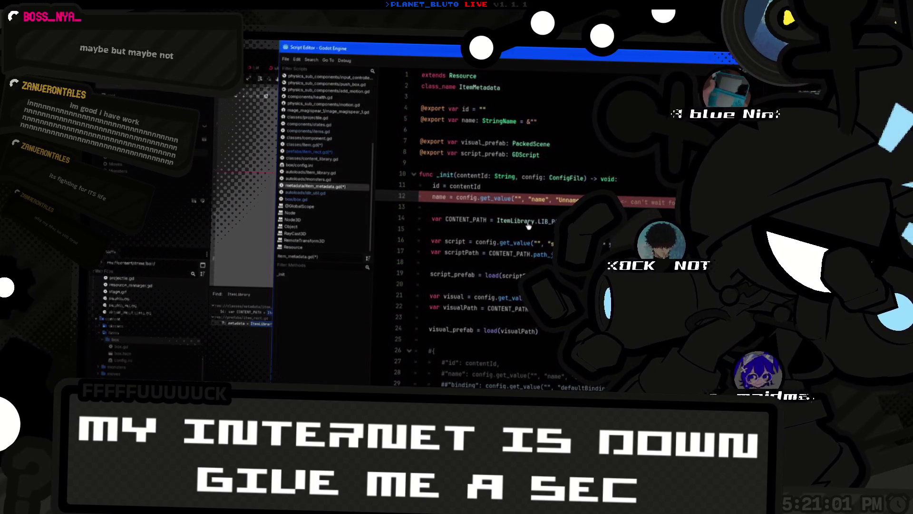
key(Up)
key(ctrl+shift+Left)
text(()
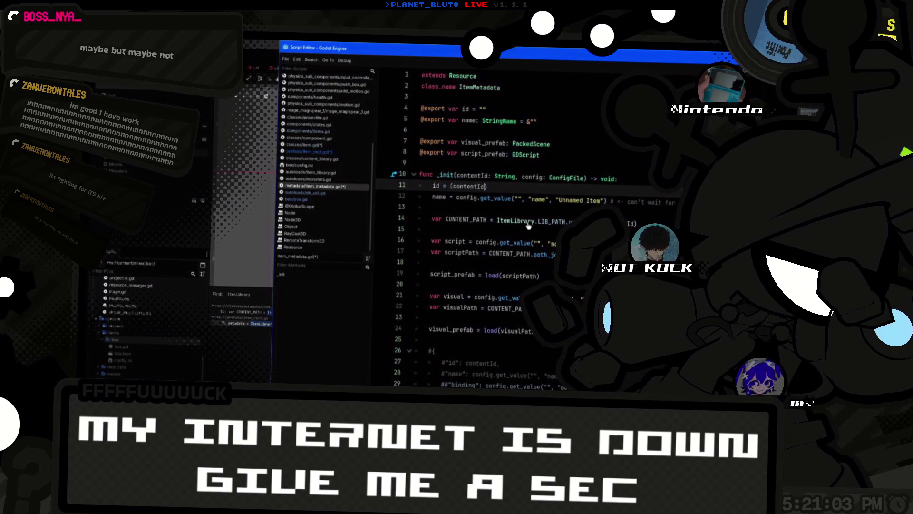
key(Left)
text(StringName)
Remove the StringName type from name and give it a plain "" default
key(Up)
key(Up)
key(Up)
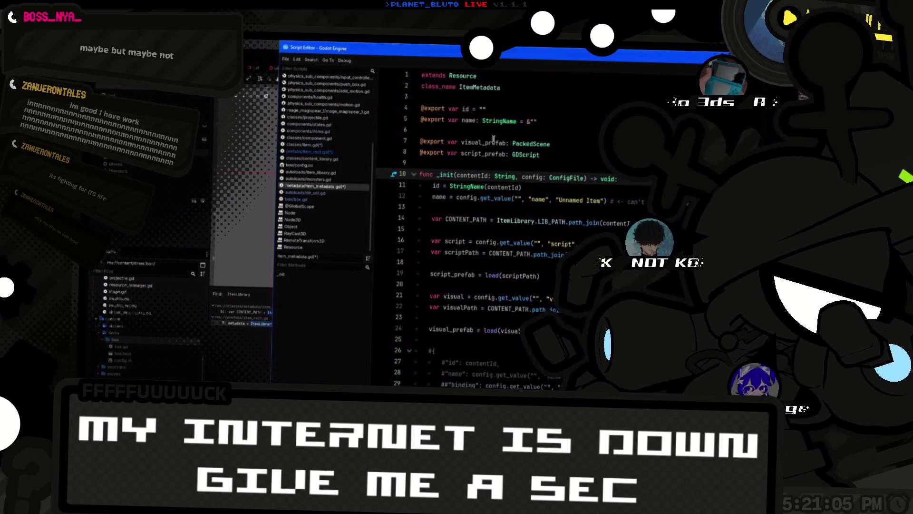
key(Left)
key(Left)
key(Left)
key(shift+End)
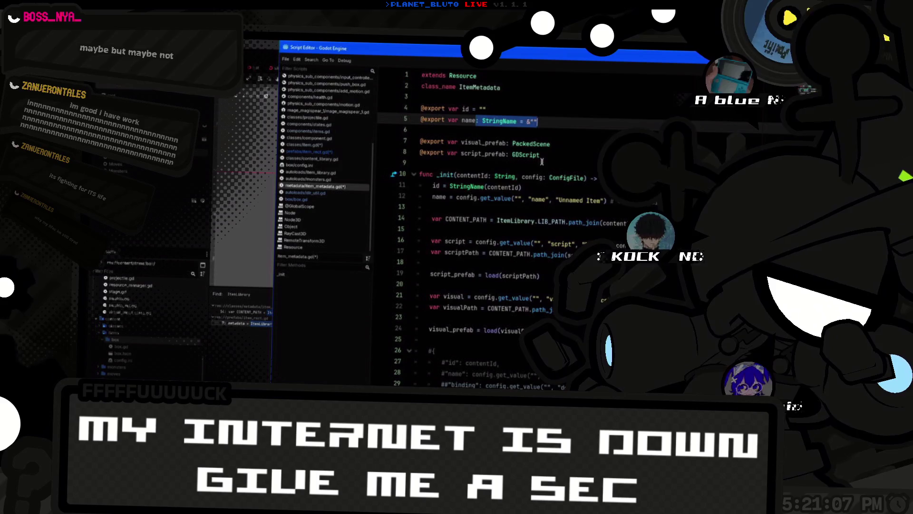
text(="")
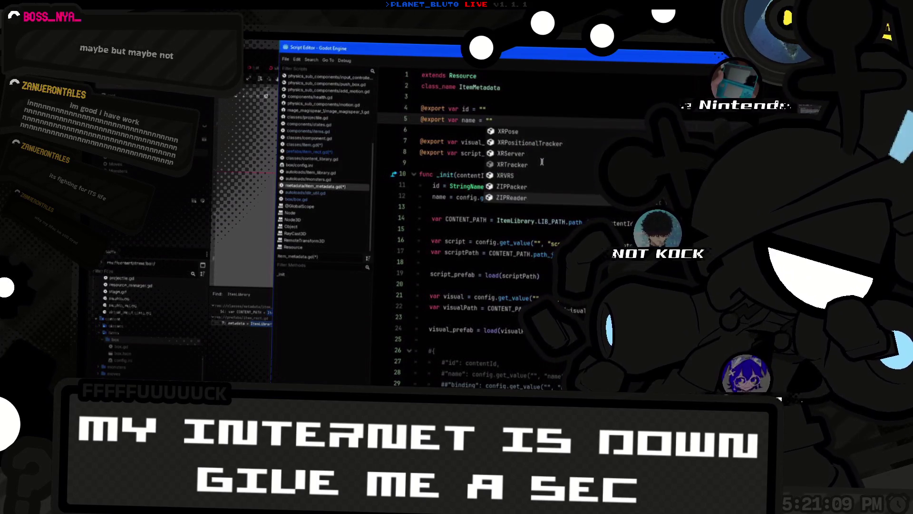
Declare id on line 4 as StringName defaulting to &"", then return to the main editor window
key(Escape)
key(Up)
key(Left)
key(Left)
key(Left)
text(: StringName)
key(Right)
key(Right)
key(Right)
text(&)
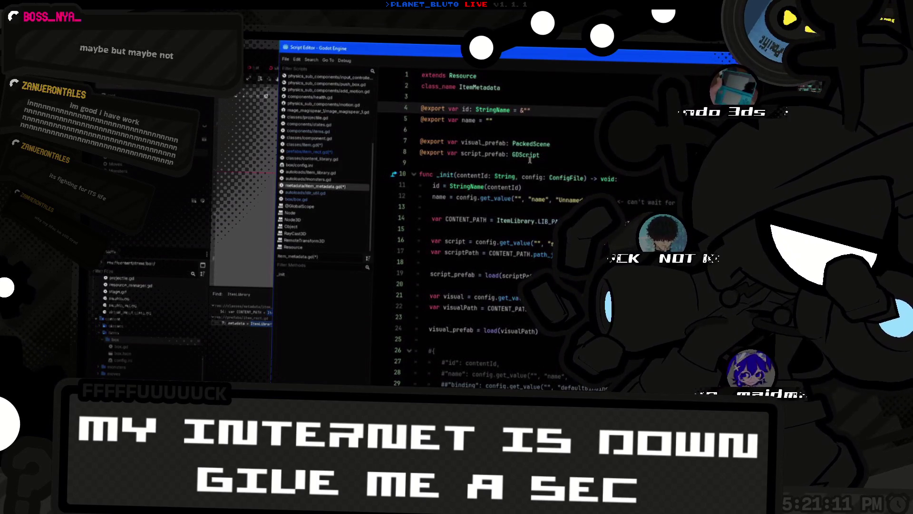
click(507, 172)
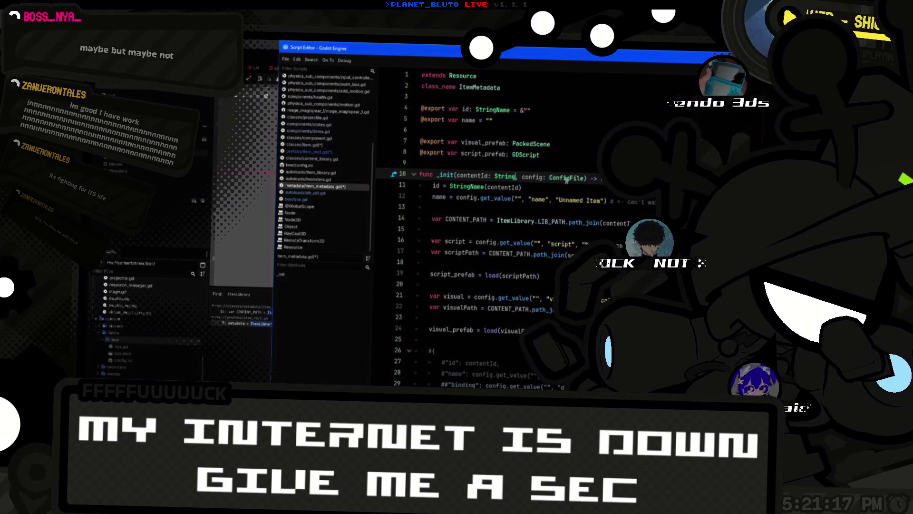
scroll(475, 228, down, 1)
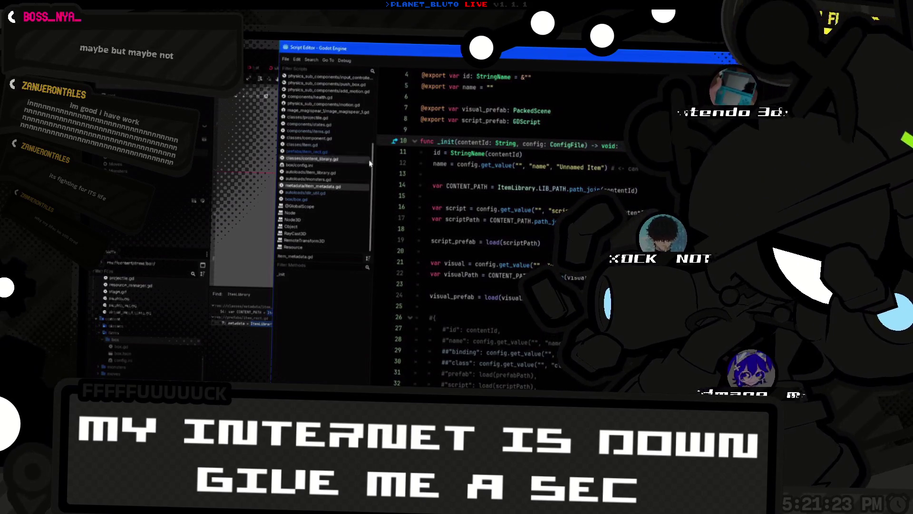
key(alt+Tab)
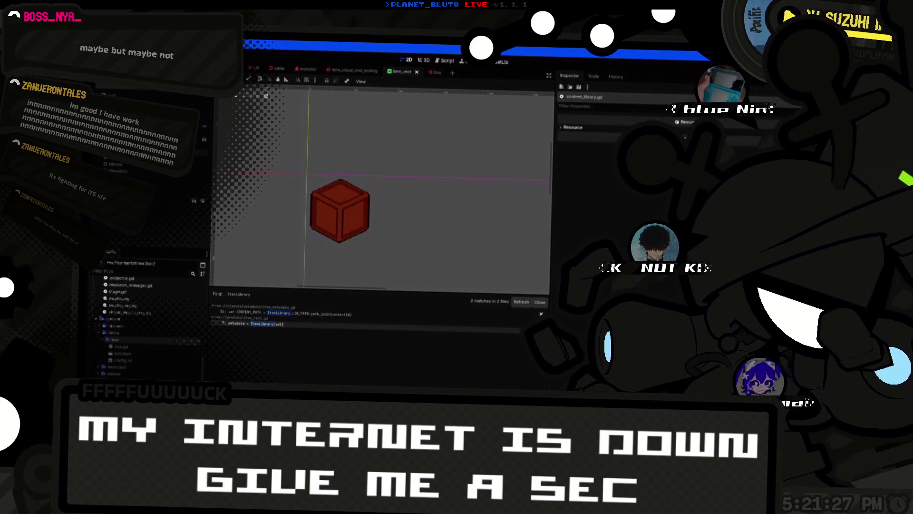
Review the metadata script's CONTENT_PATH and visual_prefab lines, then run the game from the main editor
key(alt+Tab)
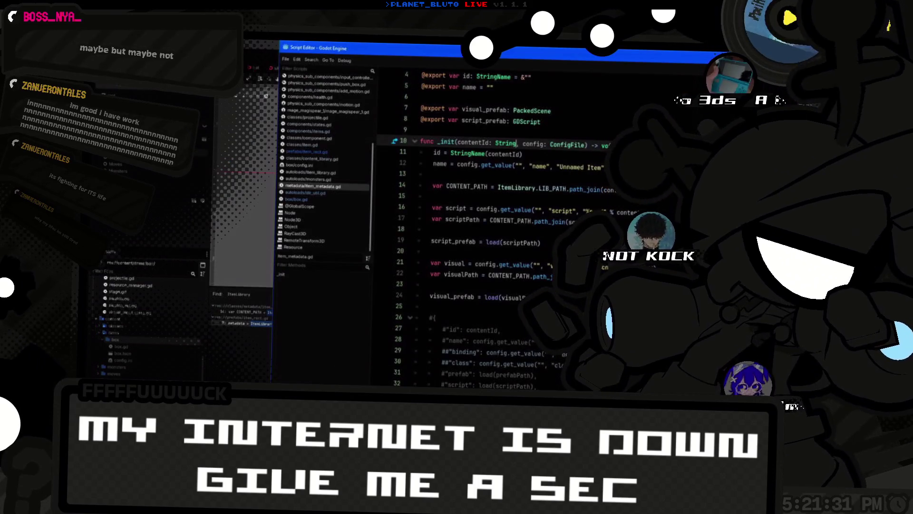
key(Down)
key(Down)
key(Down)
key(End)
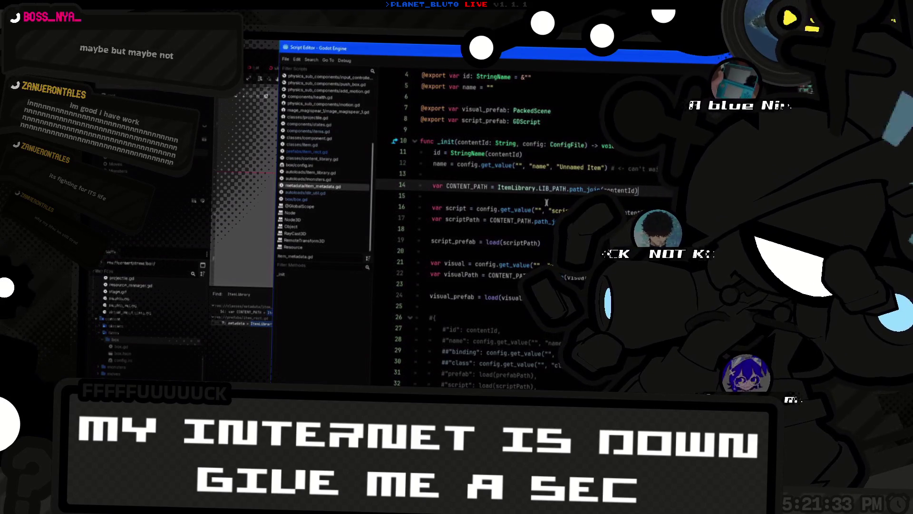
click(502, 296)
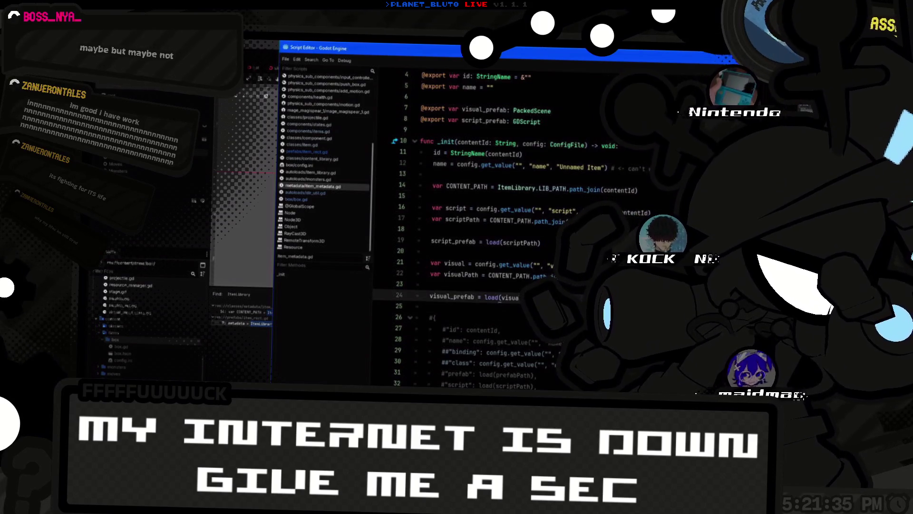
click(309, 151)
key(ctrl+F1)
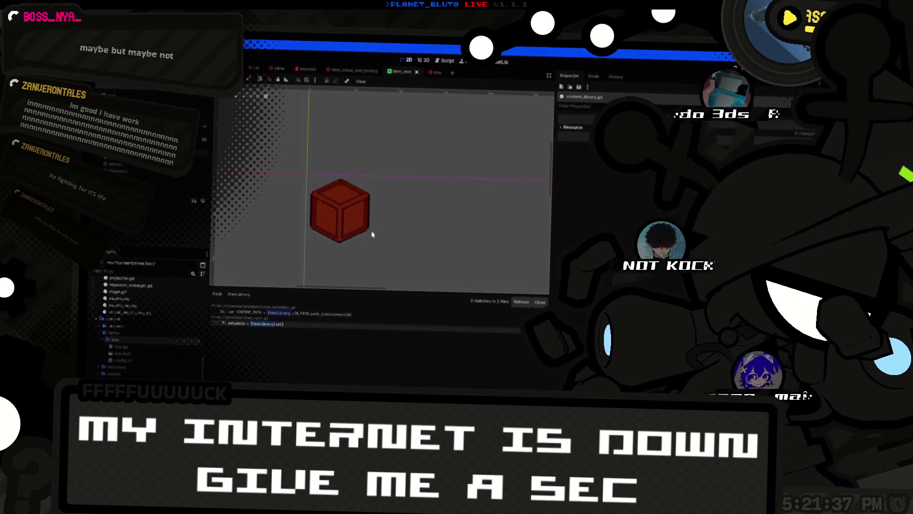
key(F6)
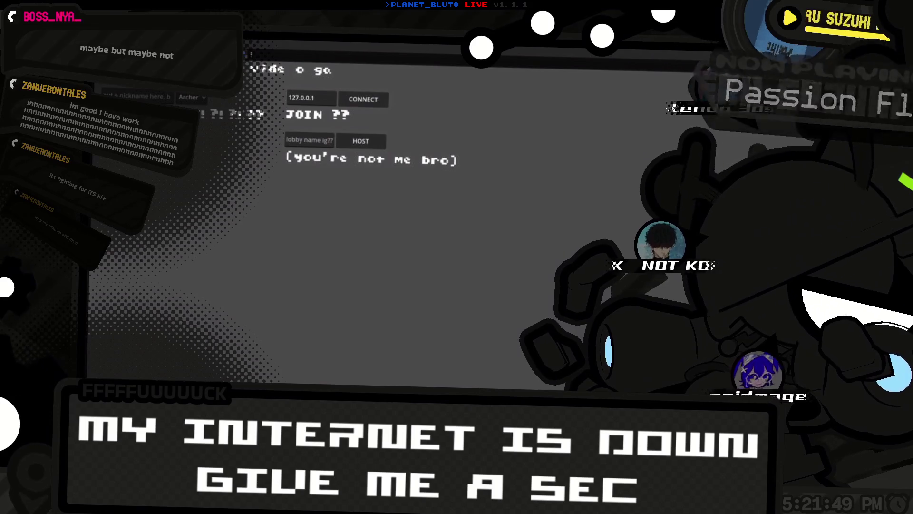
Host a game, walk the character toward the red block, then bring back the floating script editor
click(361, 141)
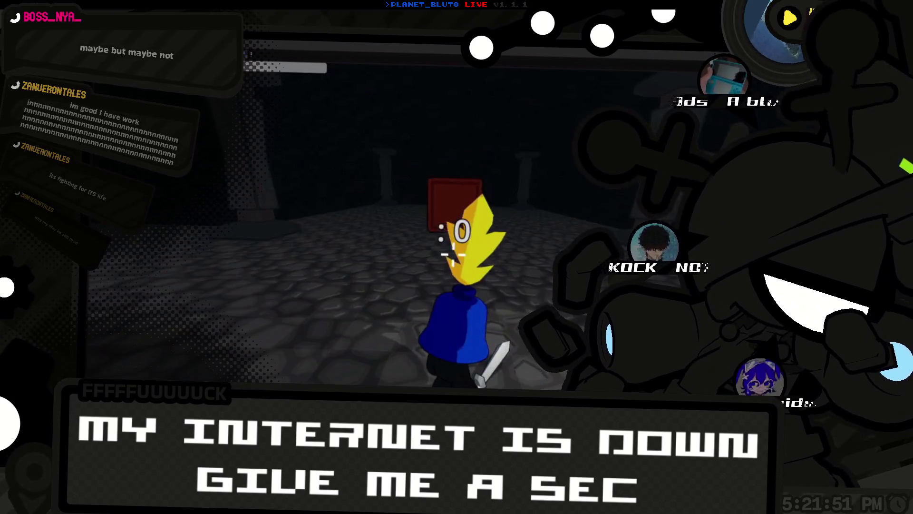
key(w)
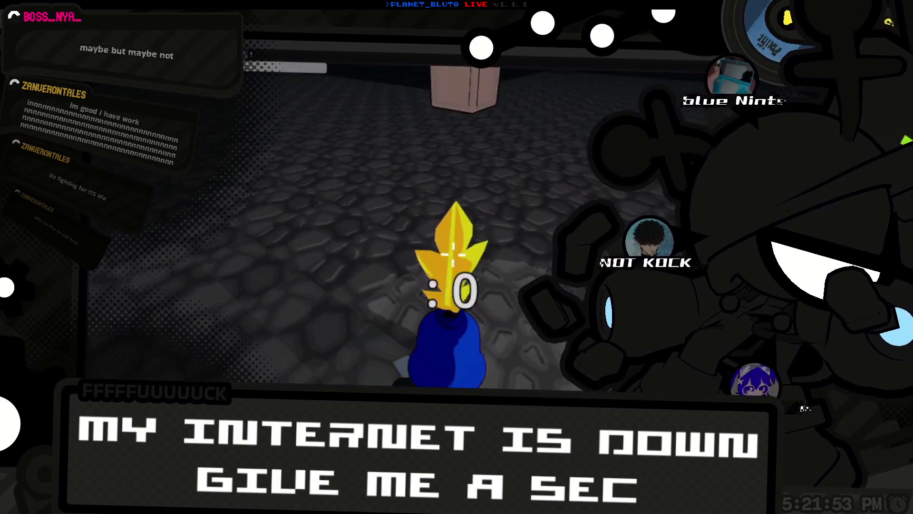
key(w)
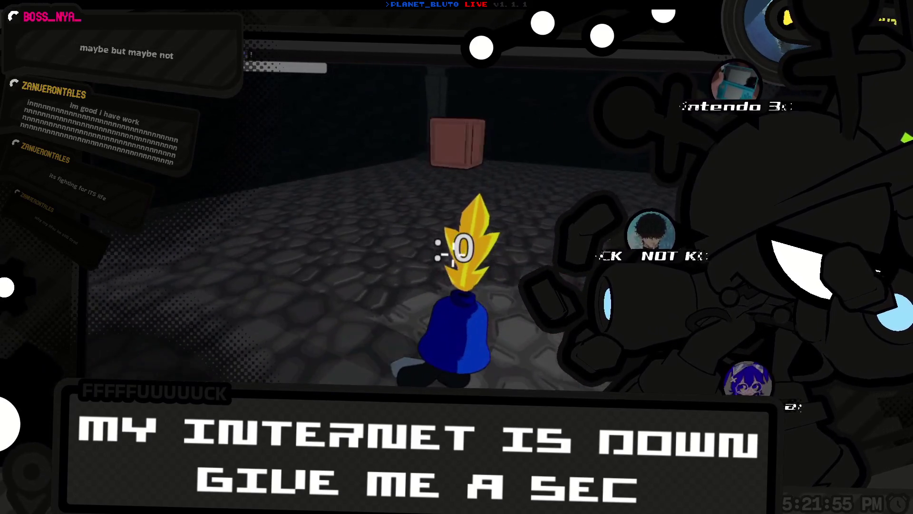
key(w)
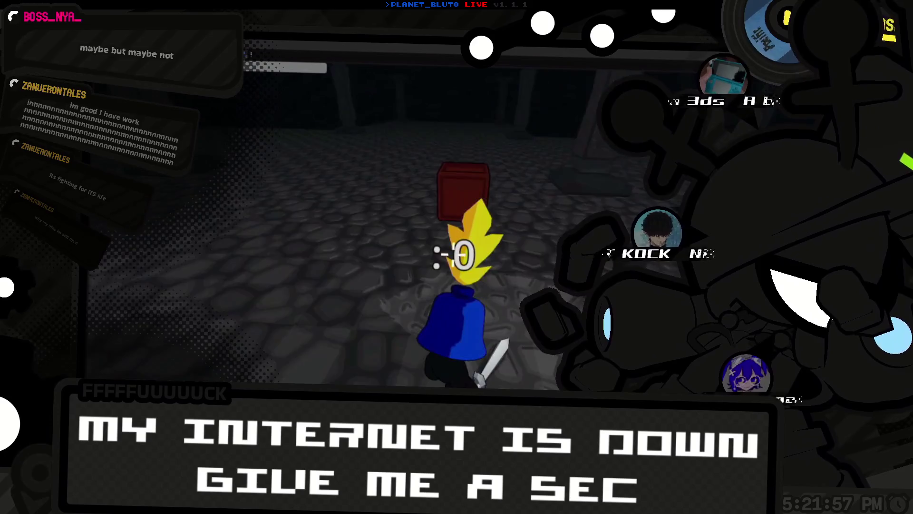
key(w)
key(alt+Tab)
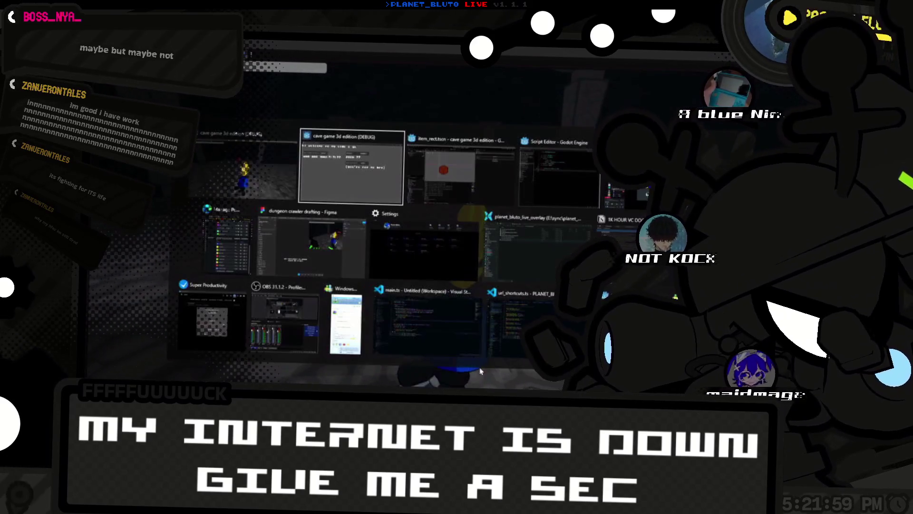
click(457, 171)
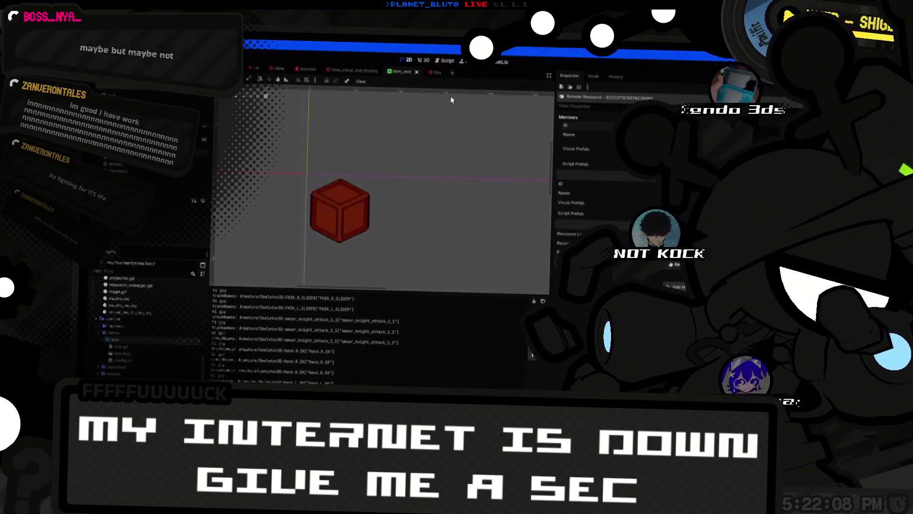
click(446, 60)
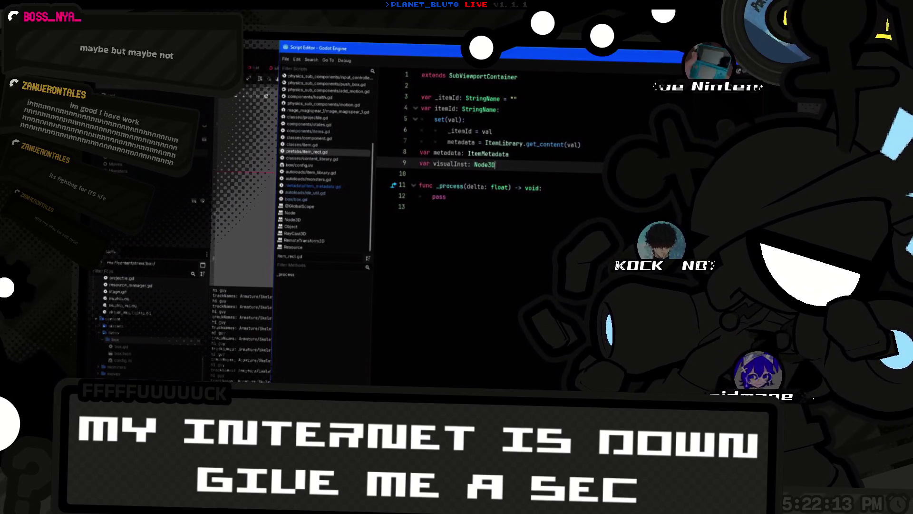
Delete the empty trailing line at the end of item_rect.gd
scroll(137, 281, up, 8)
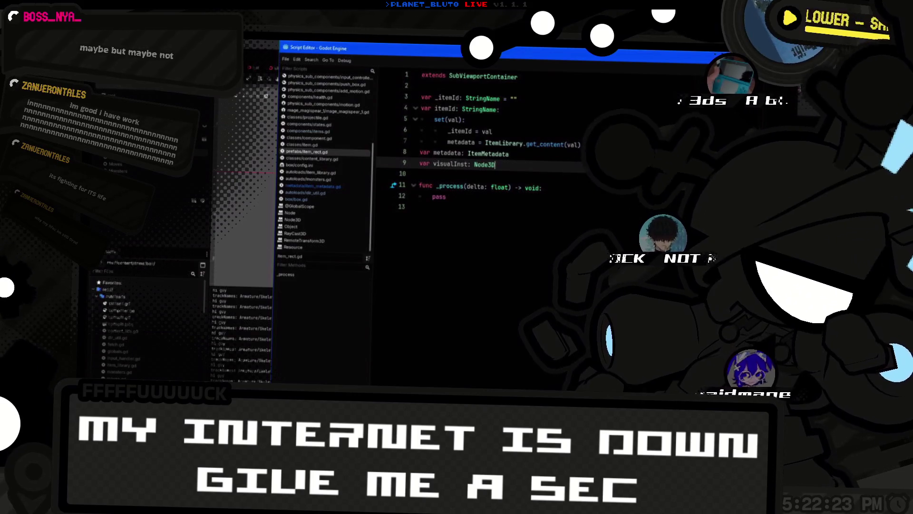
click(522, 254)
key(BackSpace)
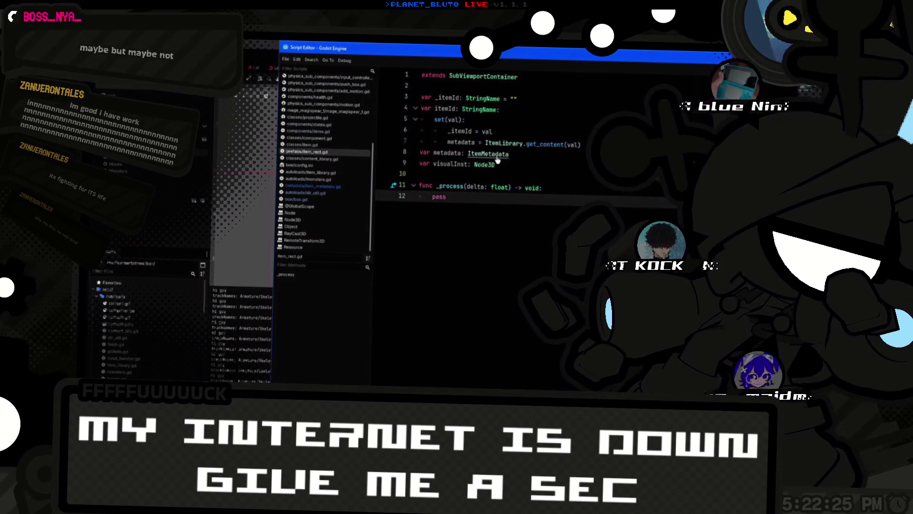
Review the id declaration in item_metadata.gd, then reselect item_rect.gd in the script list
ctrl+click(487, 153)
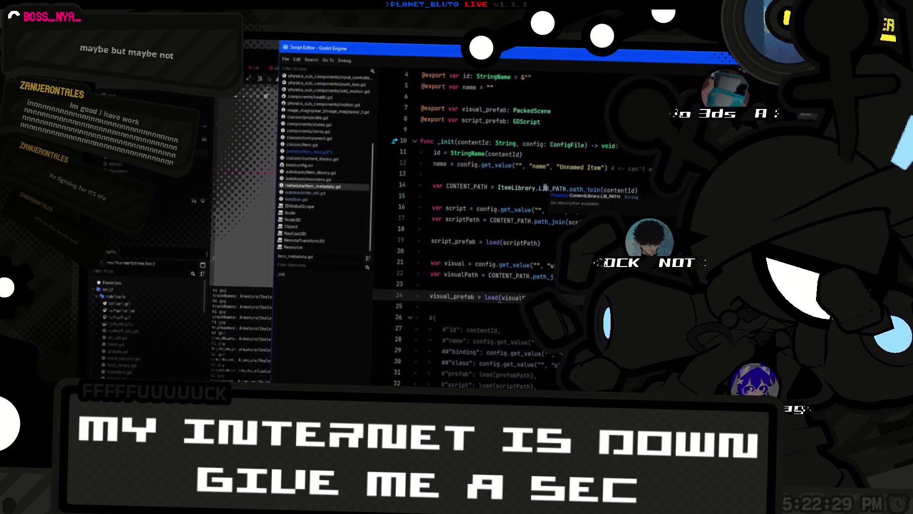
scroll(490, 266, up, 3)
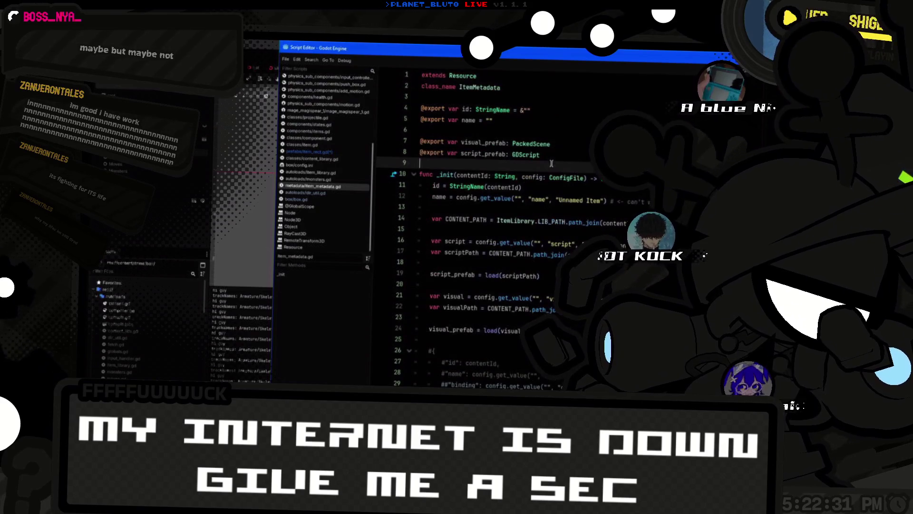
drag(595, 125, 593, 114)
click(594, 114)
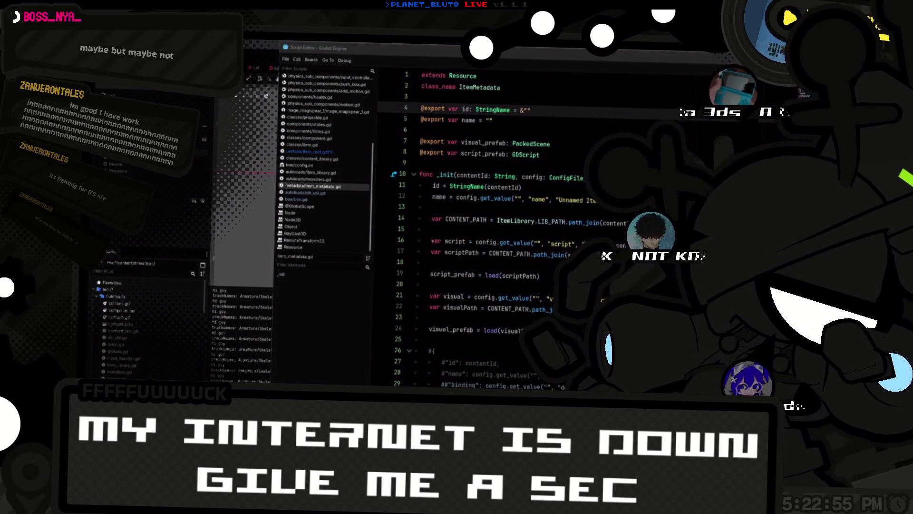
click(531, 110)
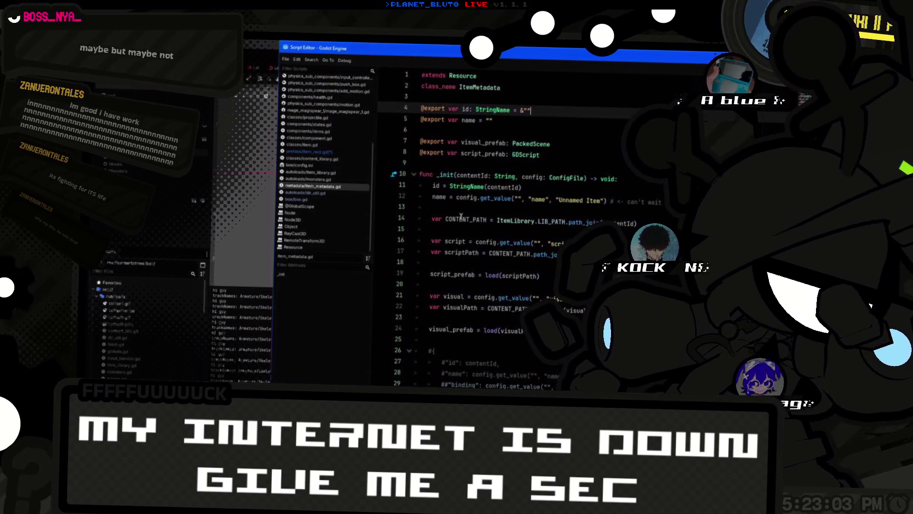
click(298, 145)
click(309, 152)
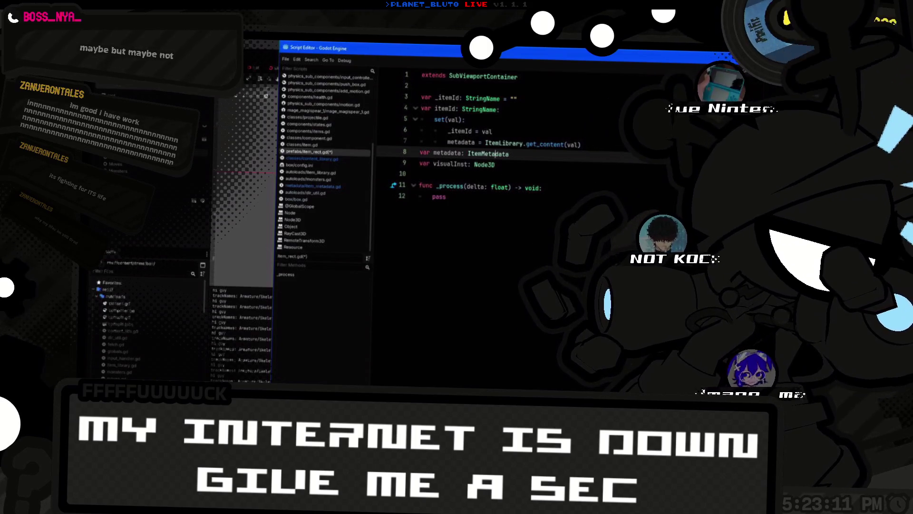
Comment out the _process function with Ctrl+K
click(489, 219)
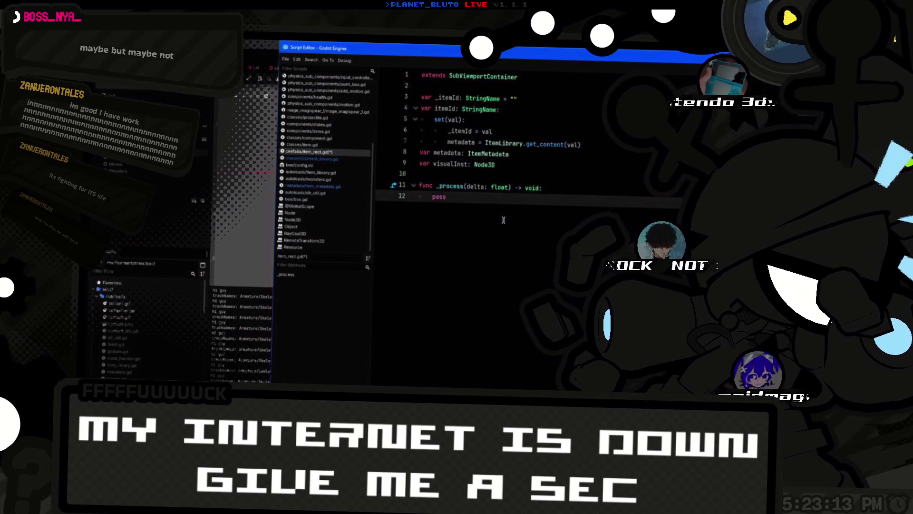
key(shift+Up)
key(ctrl+k)
key(Up)
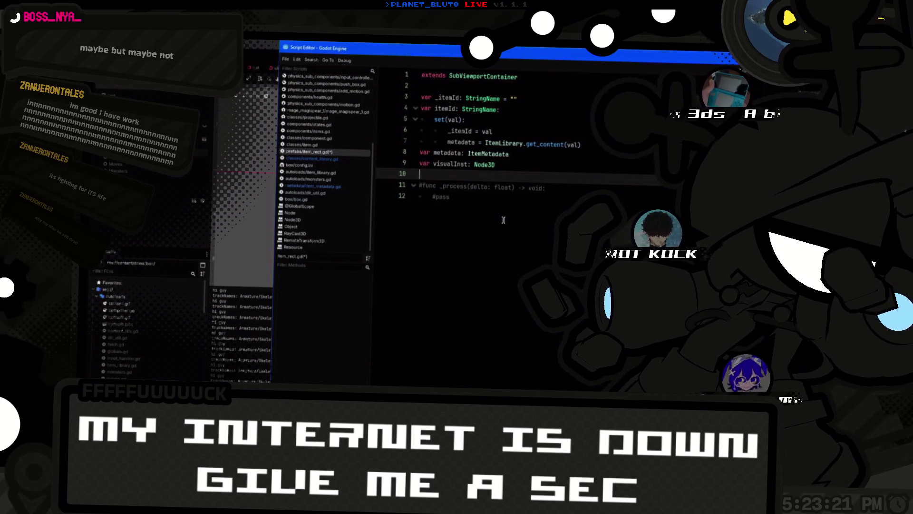
Insert blank lines directly below the extends line
click(467, 90)
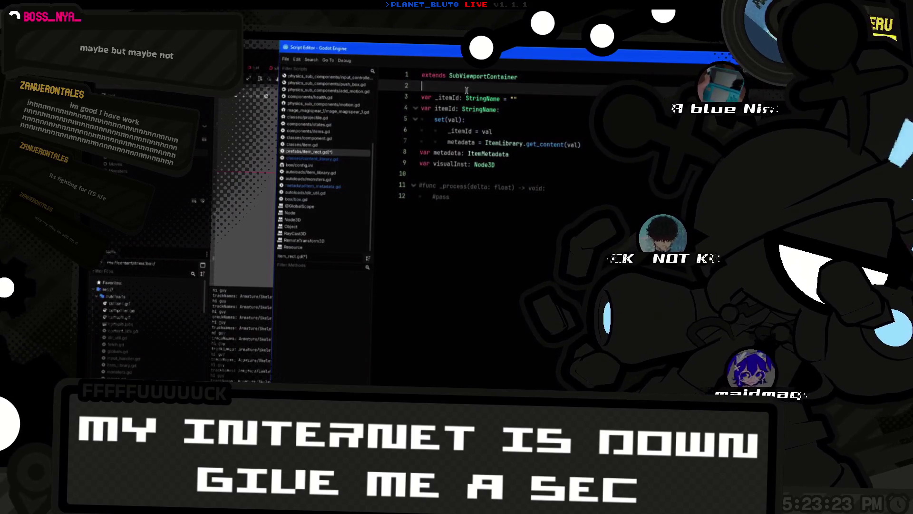
key(Return)
key(Return)
key(Up)
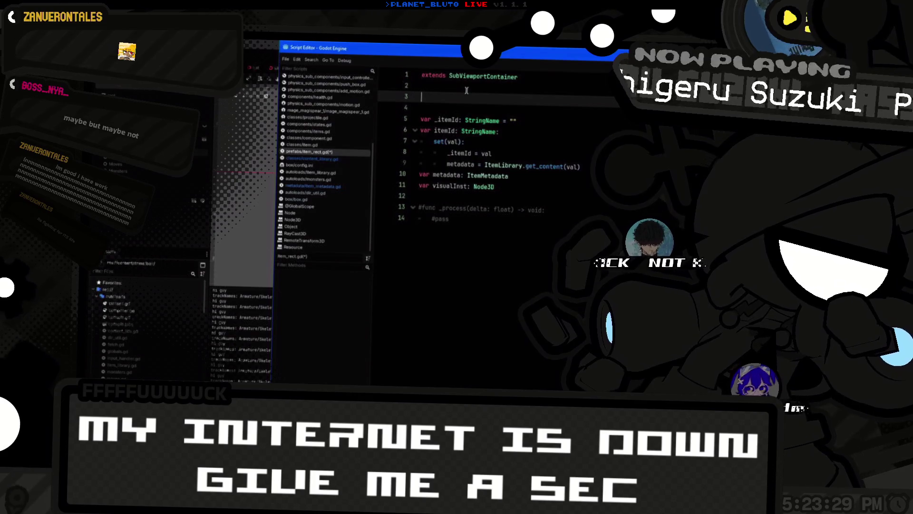
Add a placeholder func update_visuals(): pass below the visualInst declaration
click(459, 195)
key(Return)
key(Return)
key(Up)
text(func )
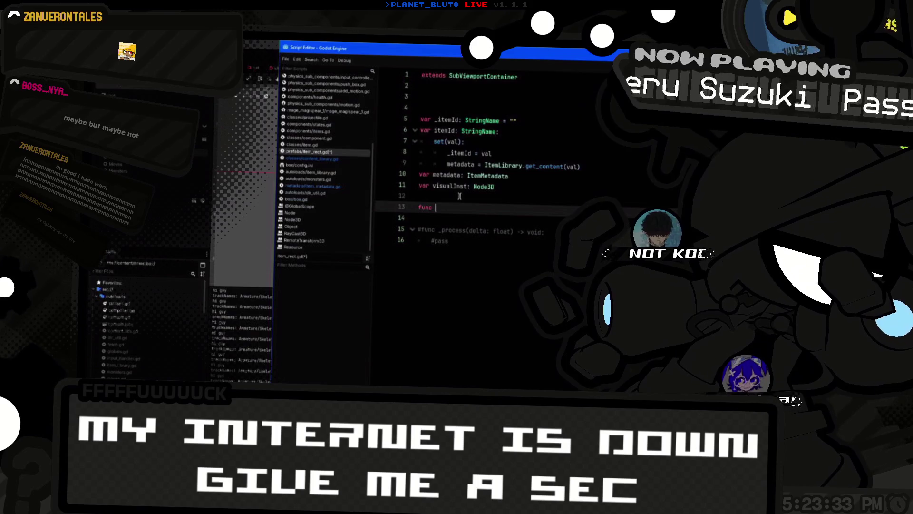
text(update_visuals)
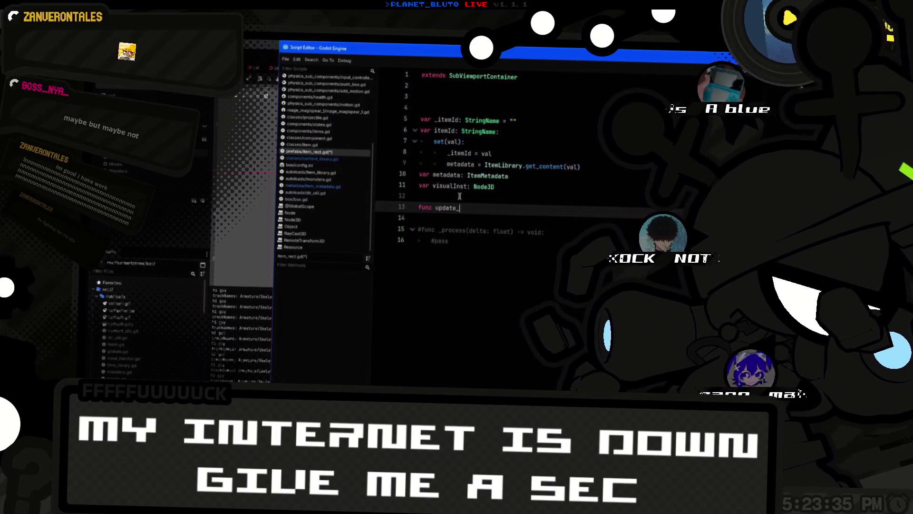
text(():)
key(Return)
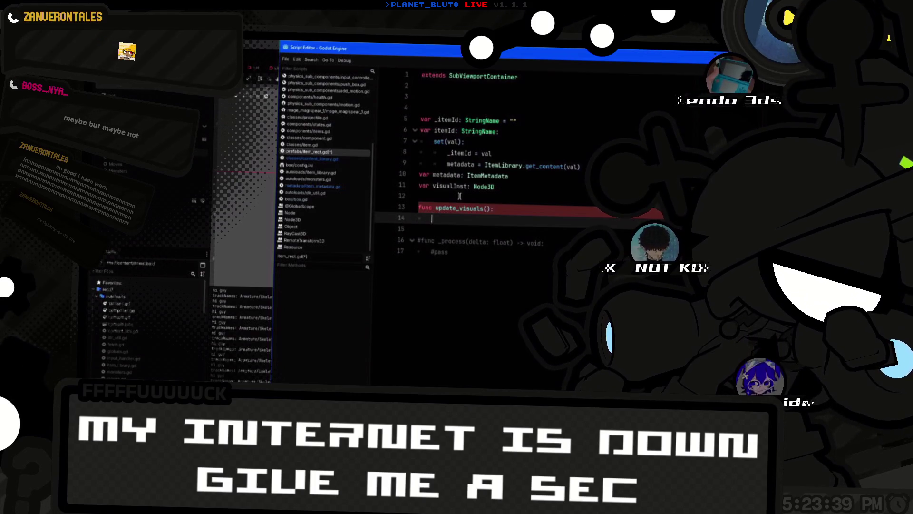
text(pass)
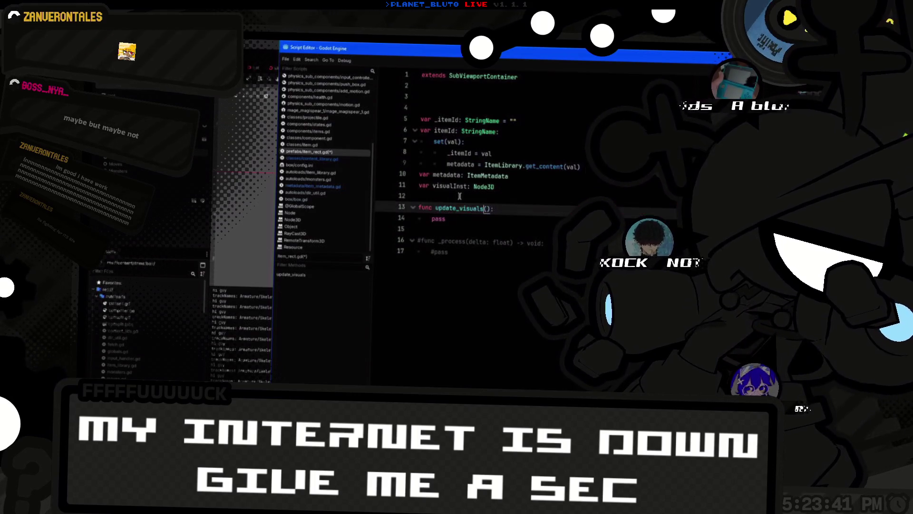
Call update_visuals() at the end of the itemId setter
click(566, 167)
key(End)
key(Return)
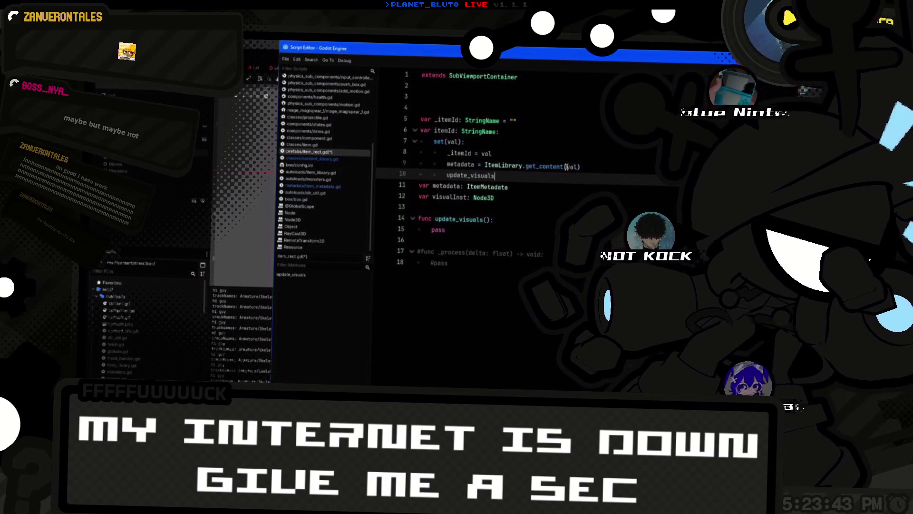
text(update_visuals())
key(Down)
key(Down)
key(Down)
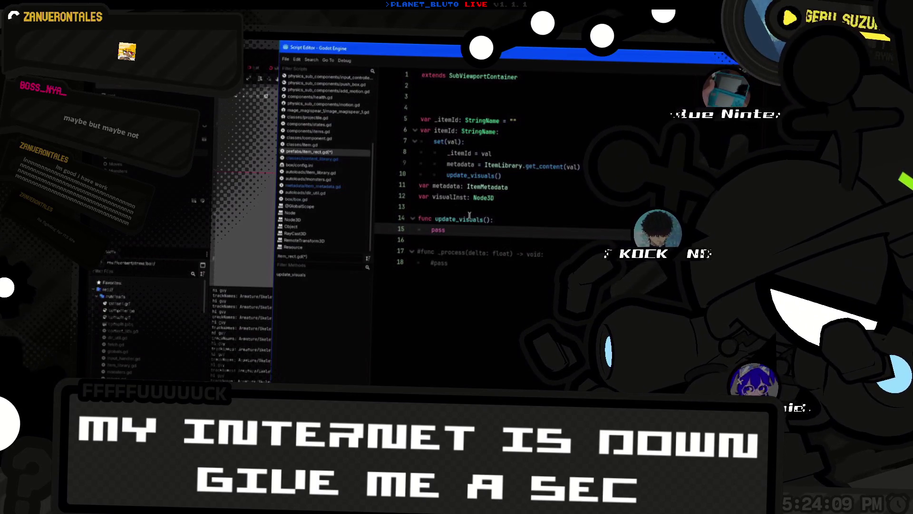
Replace the pass in update_visuals with metadata.visual_prefab.instantiate()
double_click(466, 231)
text(metadata)
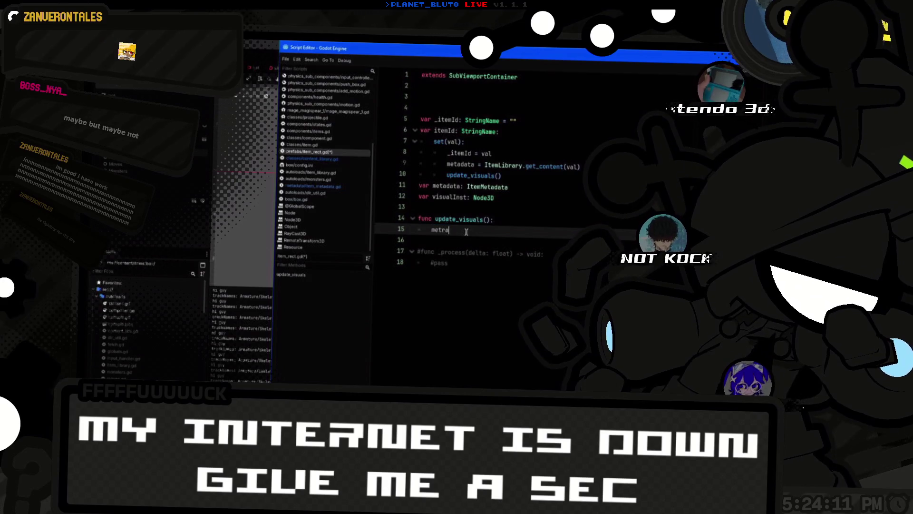
text(.)
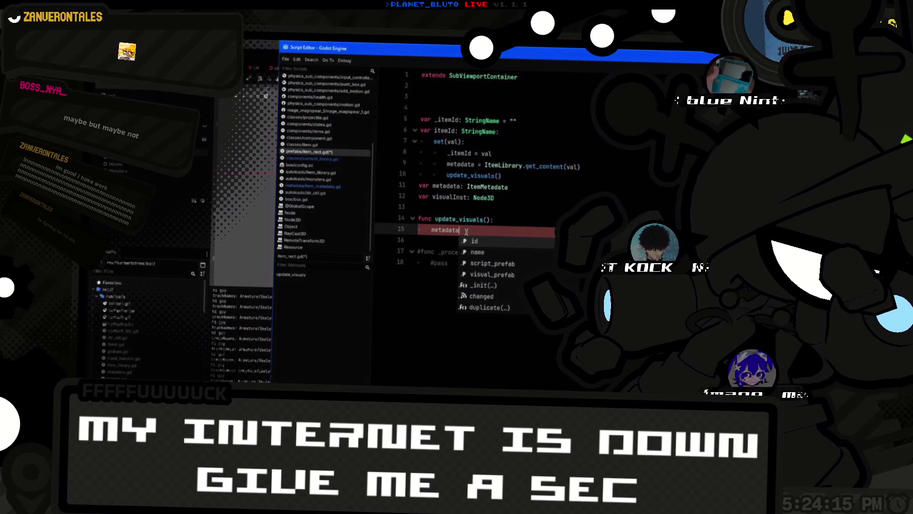
key(BackSpace)
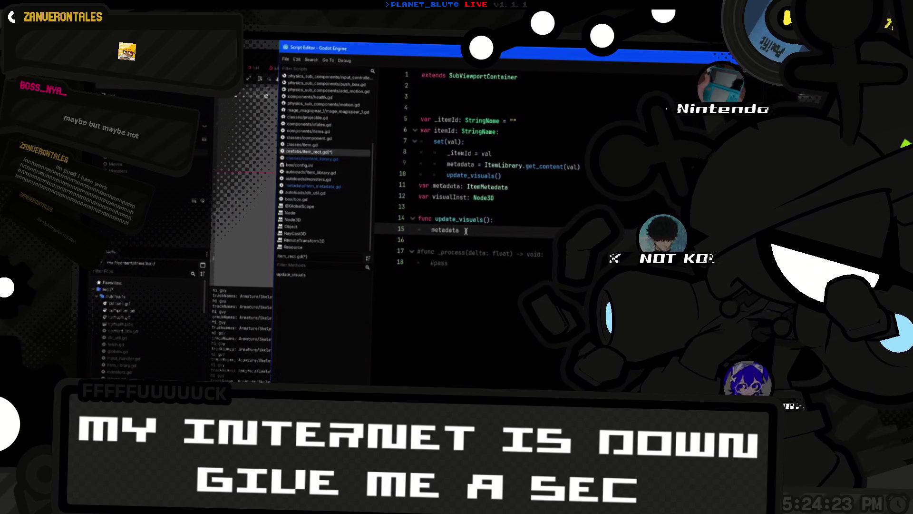
text(.)
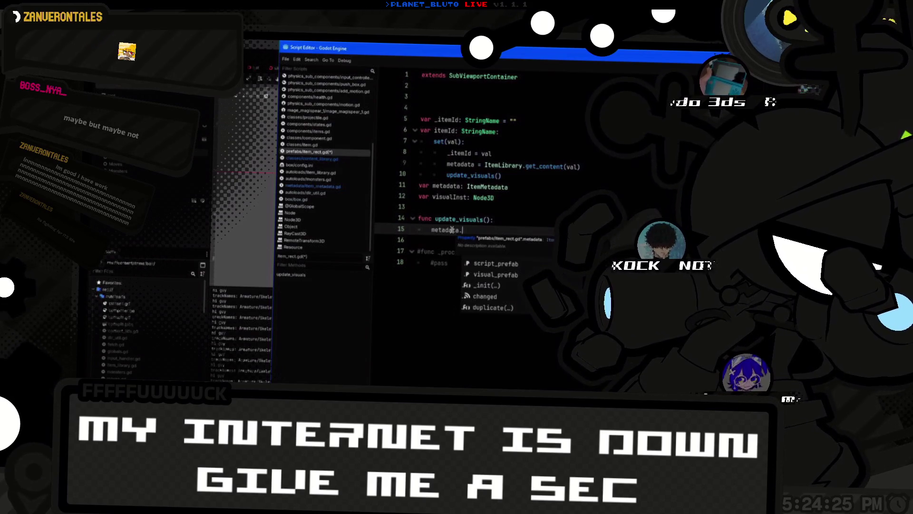
key(Return)
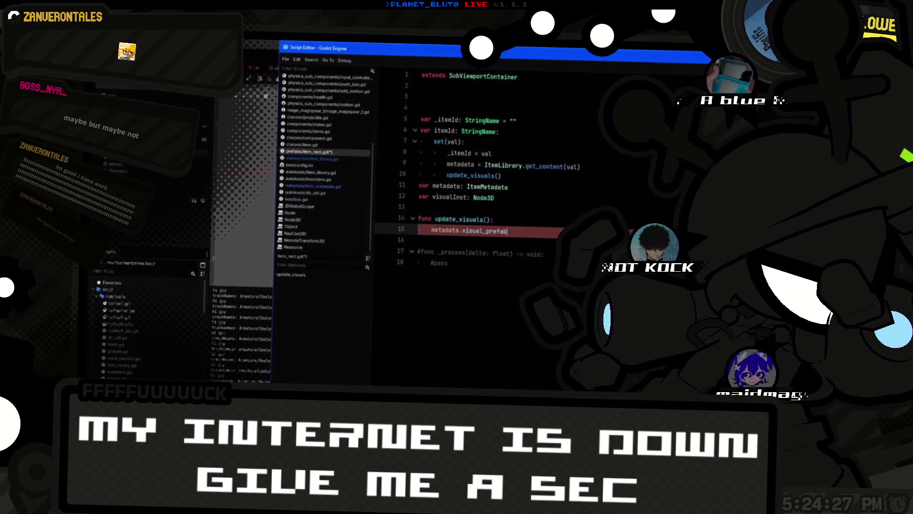
text(.insy)
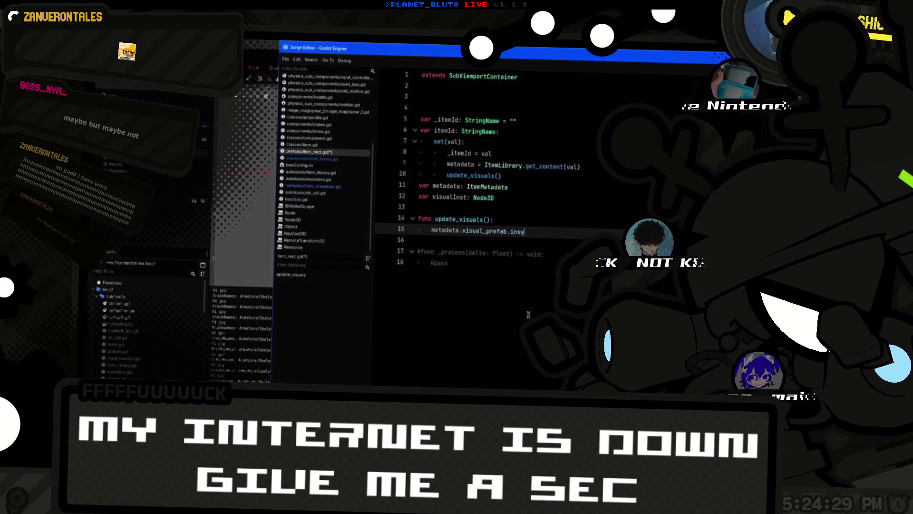
key(BackSpace)
text(t)
Add a func _ready() -> void: declaration above update_visuals
key(Return)
key(Home)
key(Up)
key(Home)
key(Return)
key(Return)
key(Up)
key(Up)
text(func _re)
key(Return)
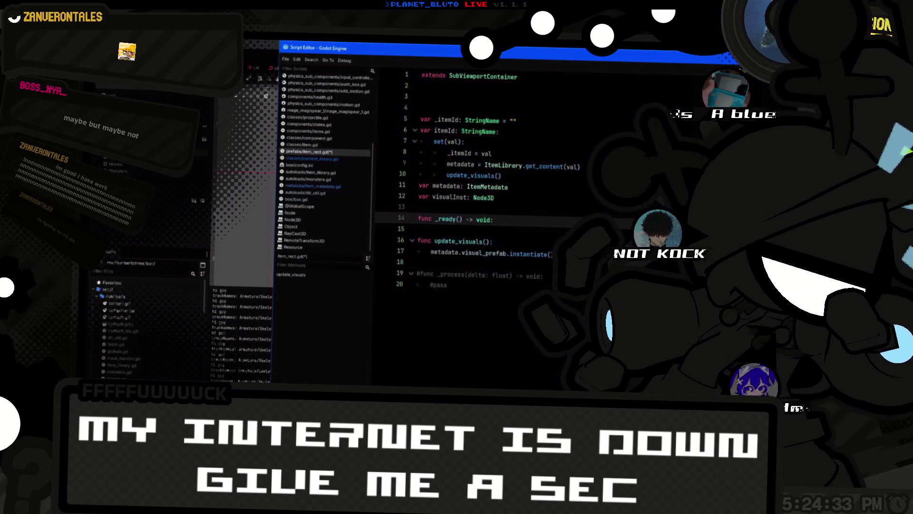
key(Return)
key(Return)
Copy the metadata.visual_prefab expression into the _ready body
key(Down)
key(Down)
key(ctrl+shift+Right)
key(ctrl+shift+Right)
key(ctrl+shift+Right)
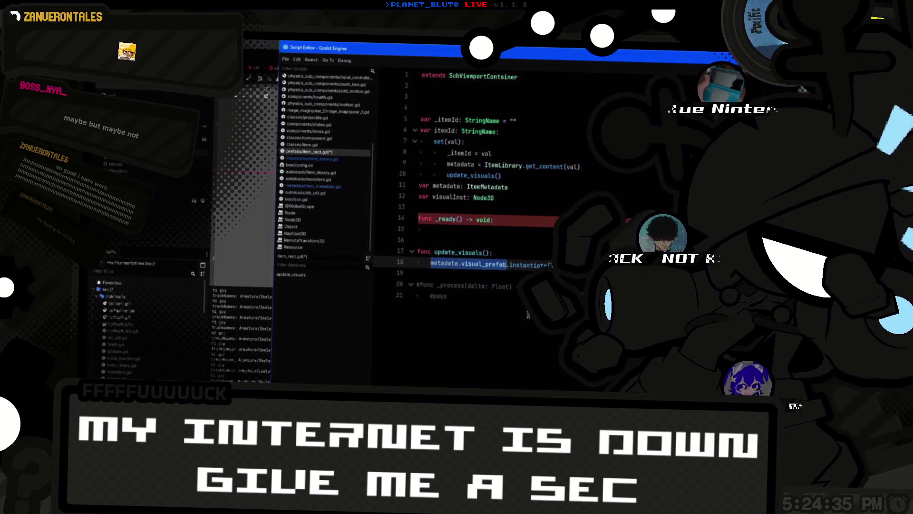
key(ctrl+c)
key(Up)
key(Up)
key(Up)
key(ctrl+v)
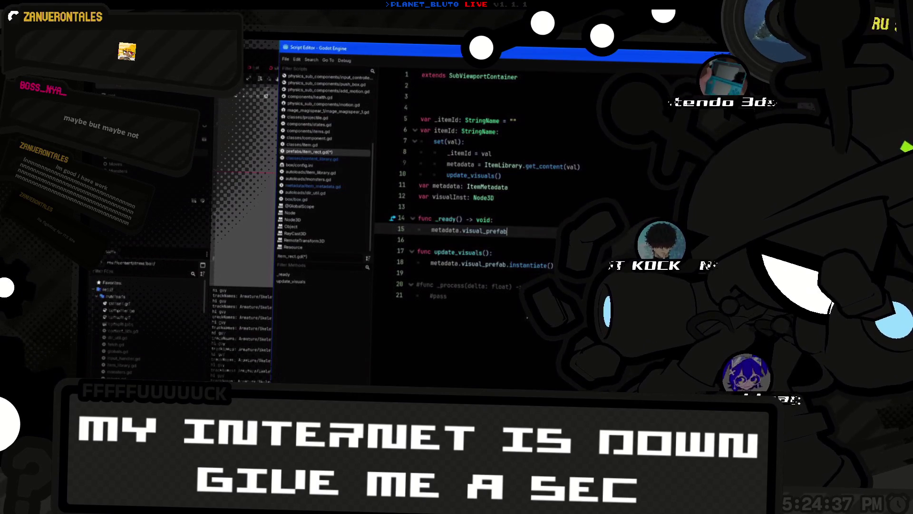
key(ctrl+shift+Left)
key(Left)
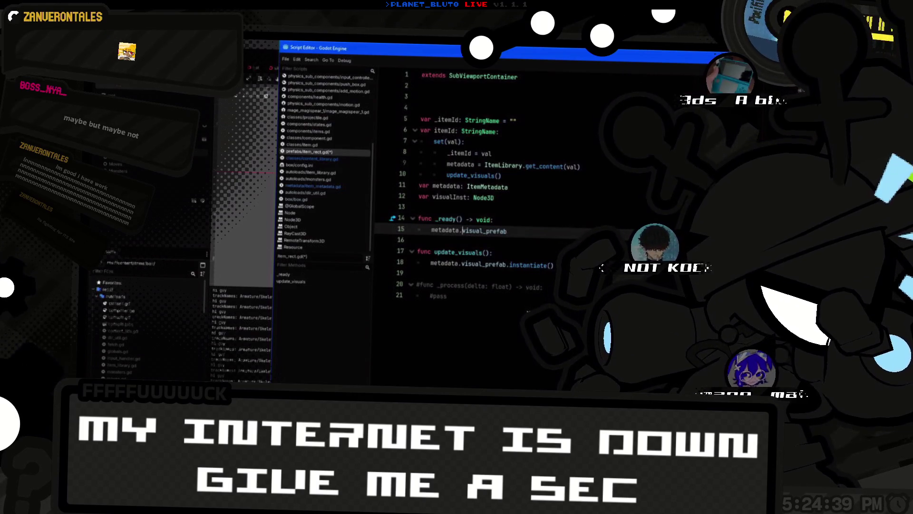
key(Down)
key(Down)
key(Down)
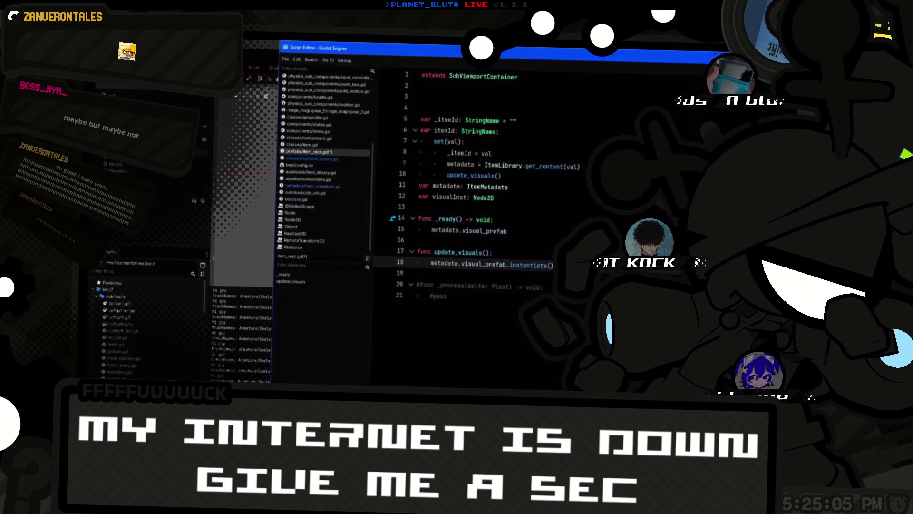
key(ctrl+shift+Left)
key(Right)
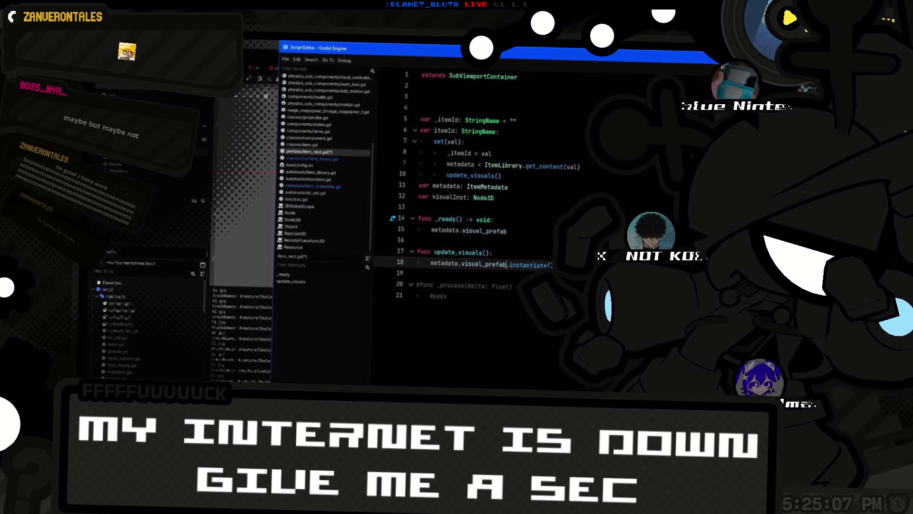
key(ctrl+shift+Left)
key(Right)
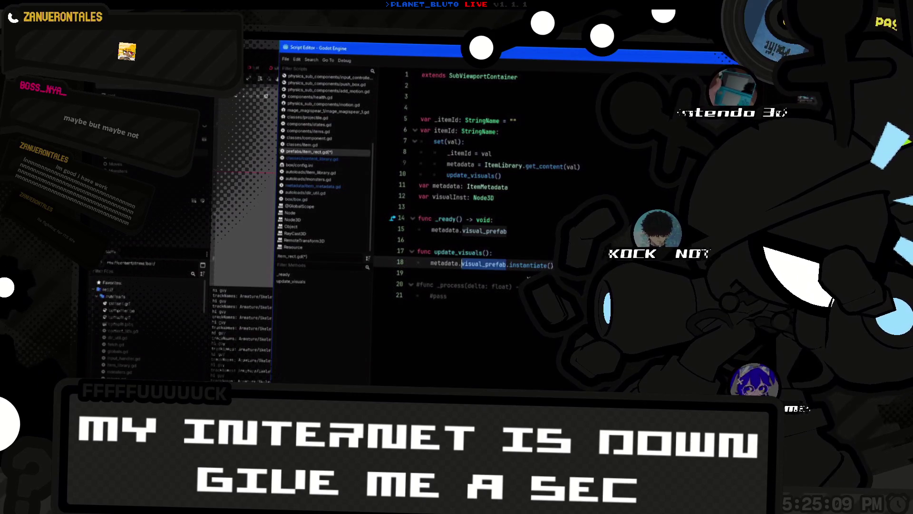
key(Up)
key(Up)
key(Up)
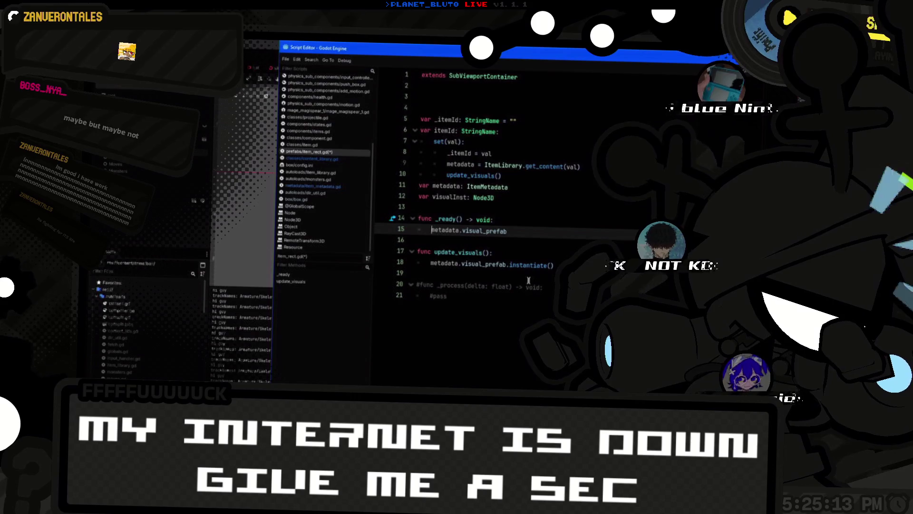
key(Home)
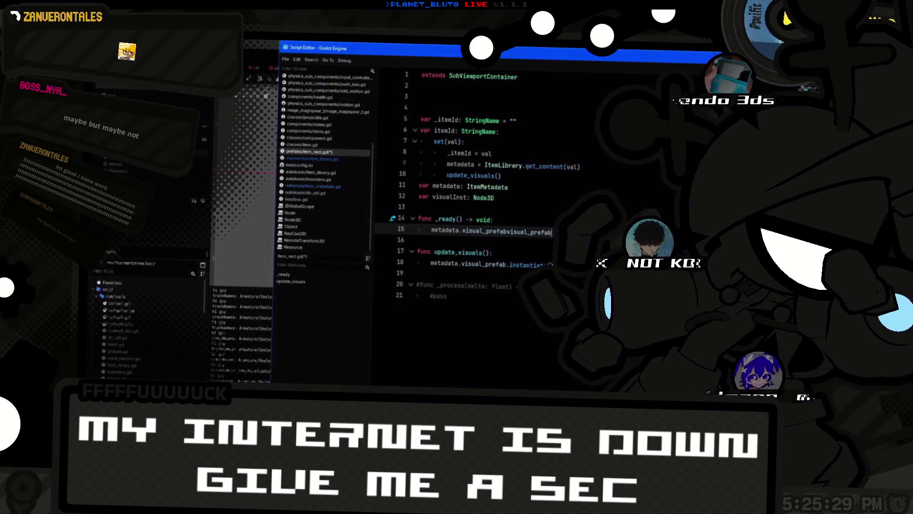
Replace the pasted expression in _ready with an update_visuals() call
text(.)
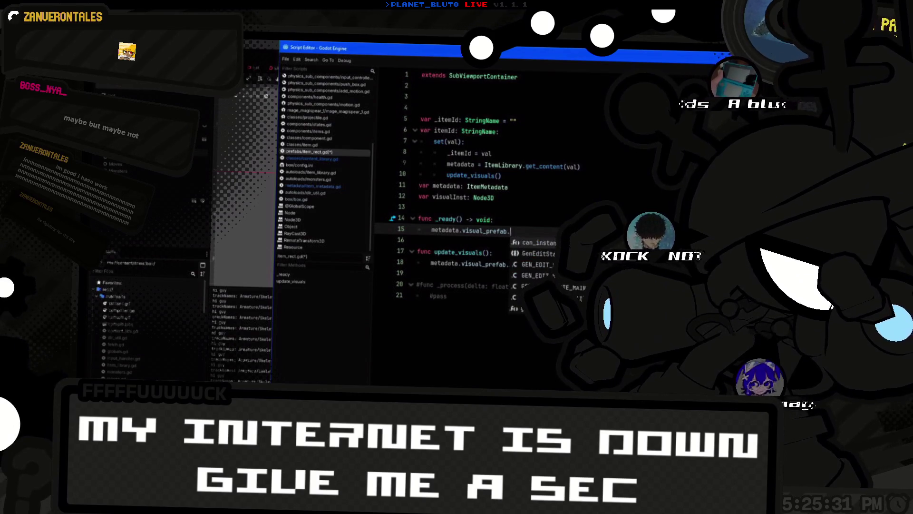
key(shift+Home)
key(BackSpace)
text(upda)
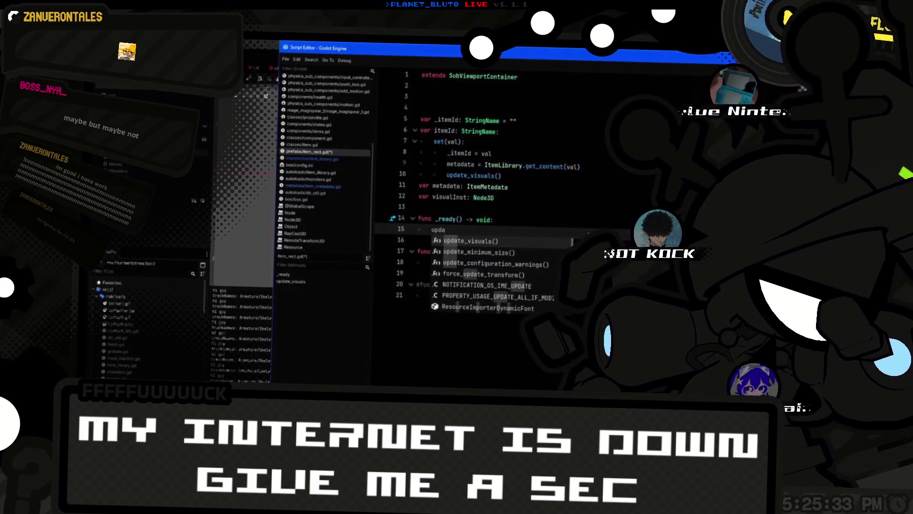
key(Return)
key(Home)
key(BackSpace)
key(BackSpace)
Review the visual_prefab instantiate line inside update_visuals
click(589, 239)
key(Down)
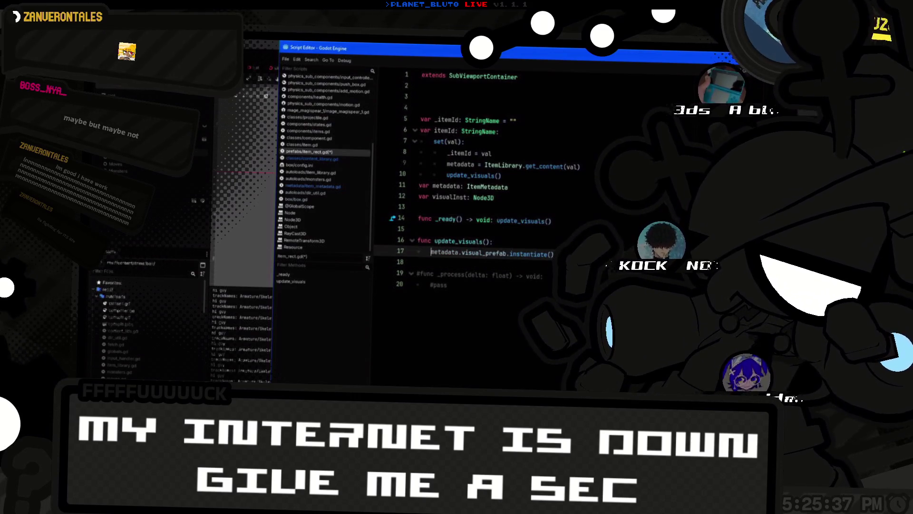
click(461, 253)
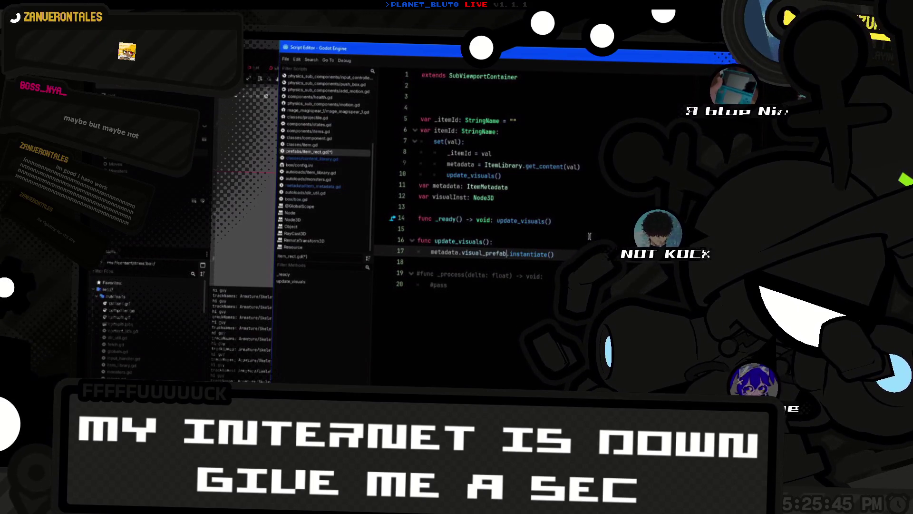
key(ctrl+Right)
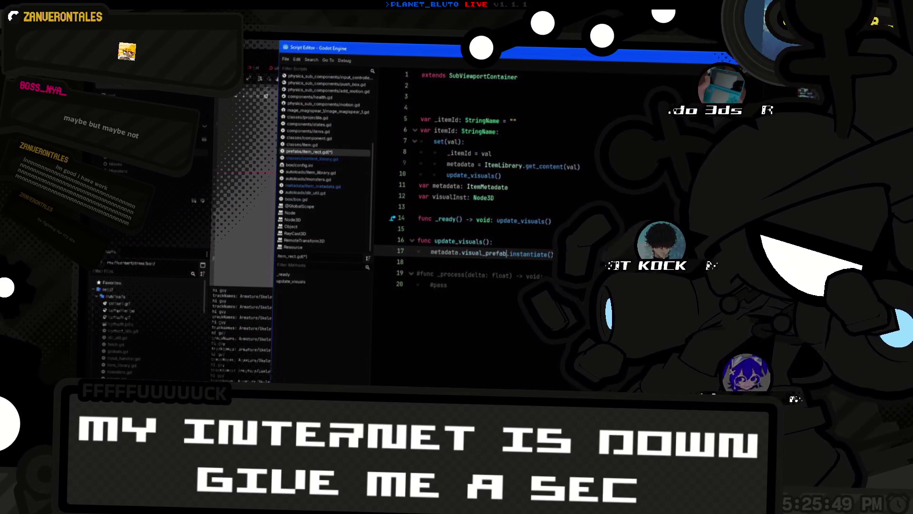
key(Home)
Declare a visual_inst variable assignment in update_visuals, fixing the name typos
text(var vusla)
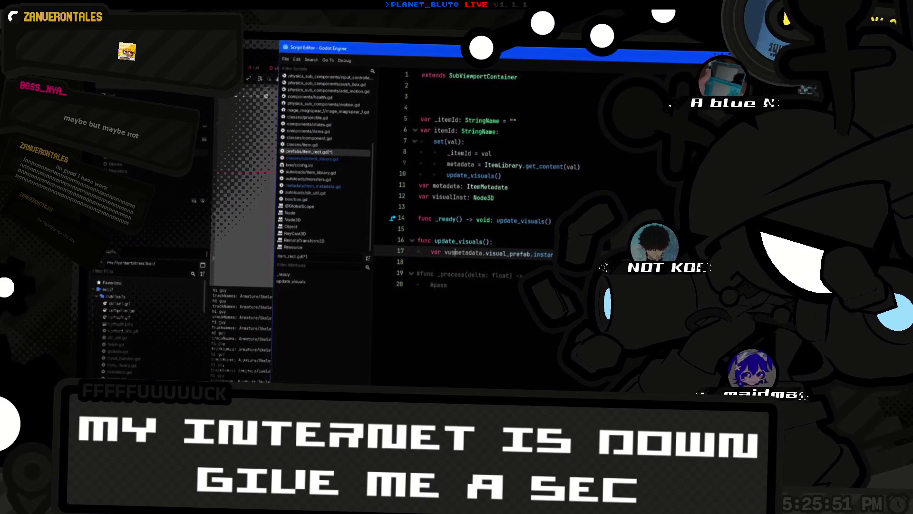
key(BackSpace)
key(BackSpace)
key(BackSpace)
text(isua_)
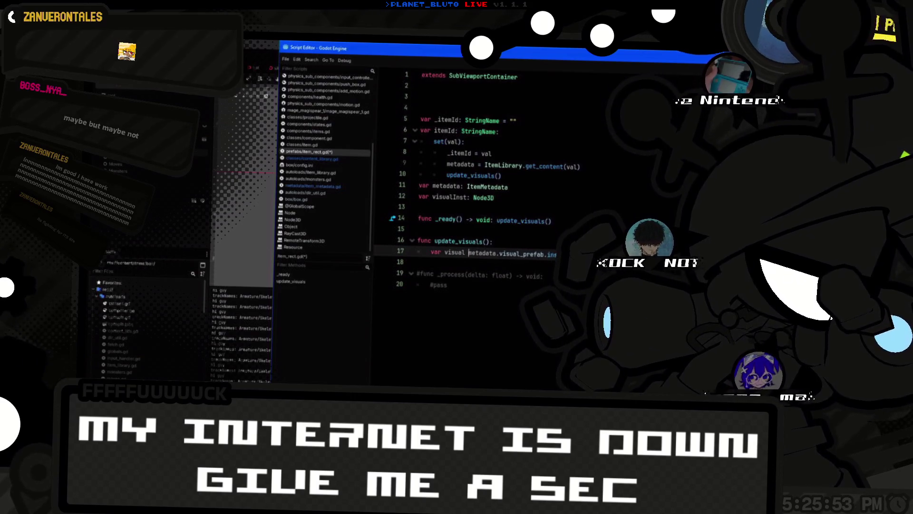
key(BackSpace)
text(l_inst =)
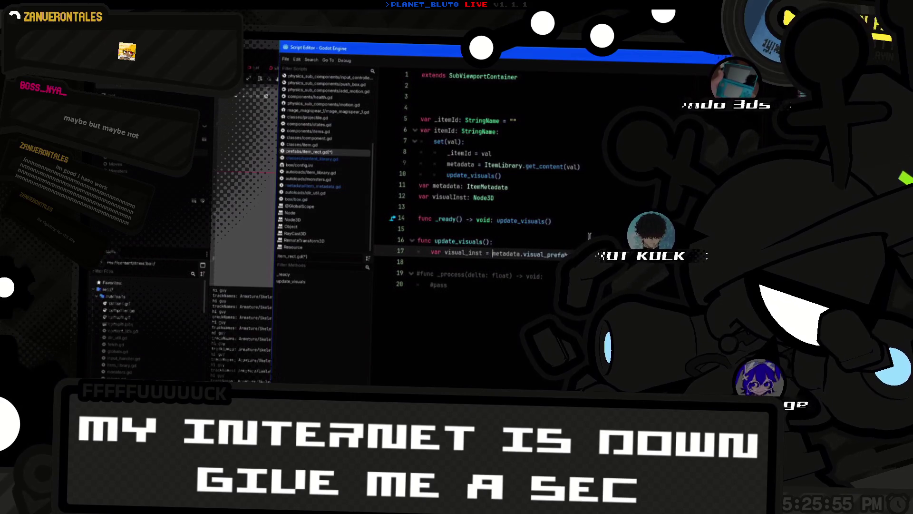
key(End)
key(Return)
Add an add_child(visual_inst) call on the next line
text(visual_inst)
key(Escape)
key(shift+Home)
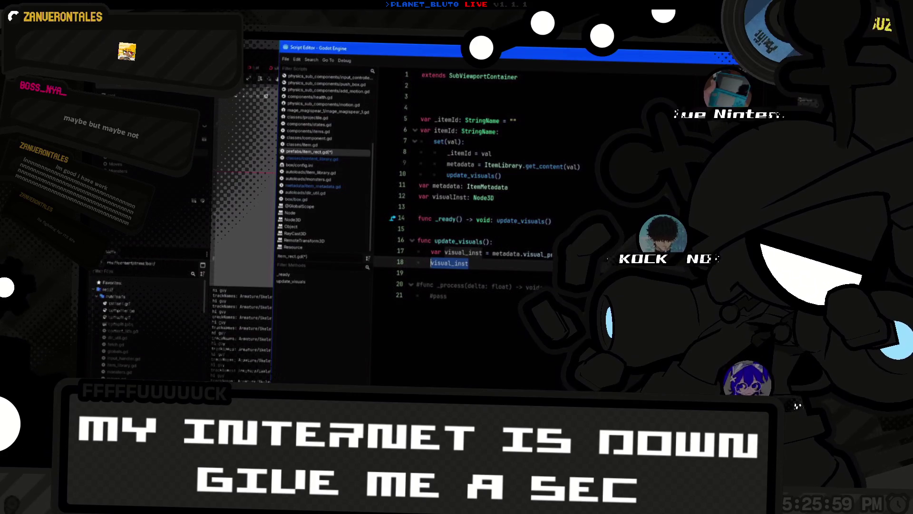
text(()
key(Home)
text(add_chi)
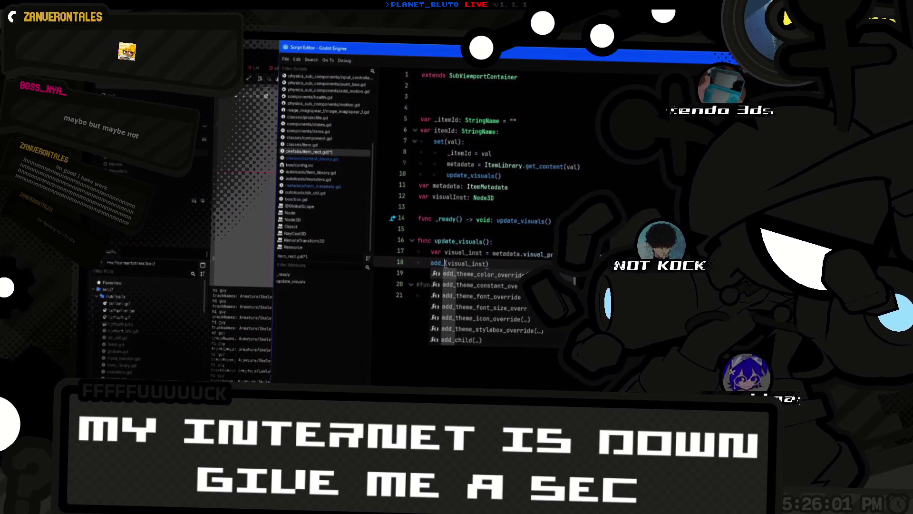
key(Return)
key(Home)
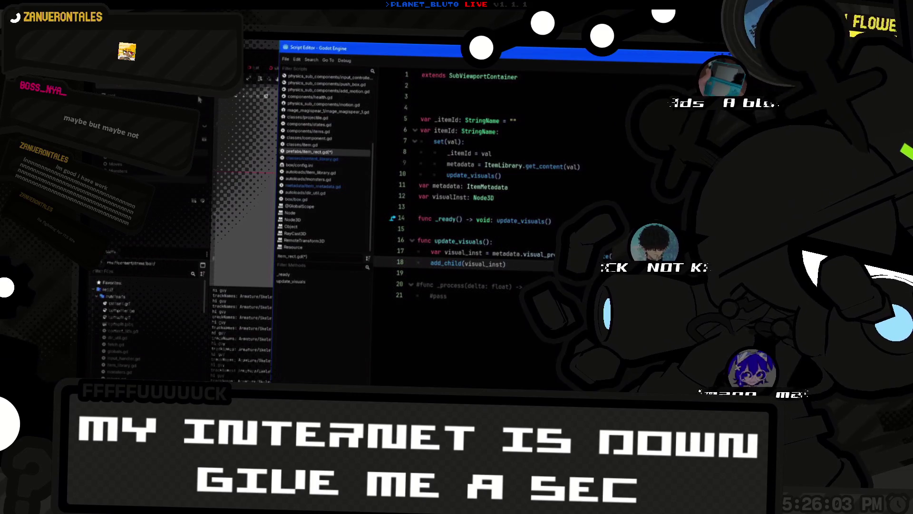
Delete the extra blank lines above _itemId, then switch to the box scene
click(502, 108)
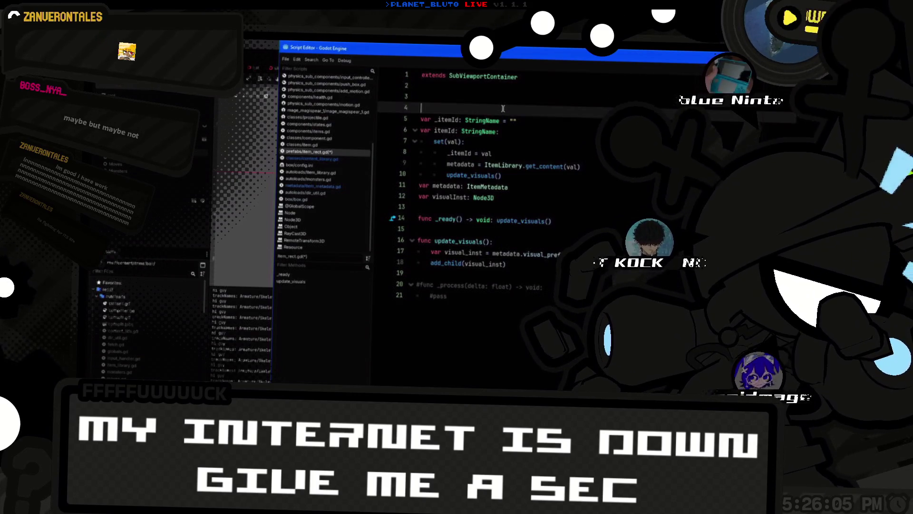
key(BackSpace)
key(BackSpace)
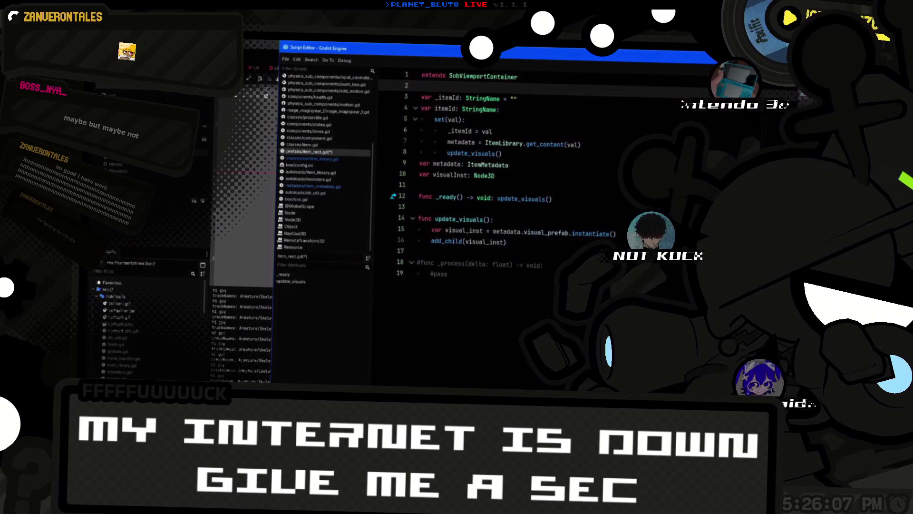
key(ctrl+F2)
click(427, 72)
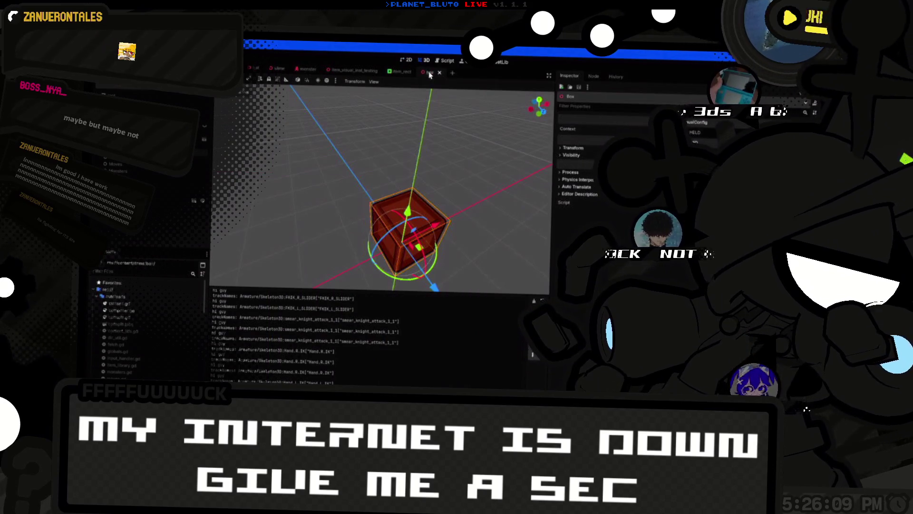
In the item_rect scene, reparent the crate under a new Node3D parent
click(400, 72)
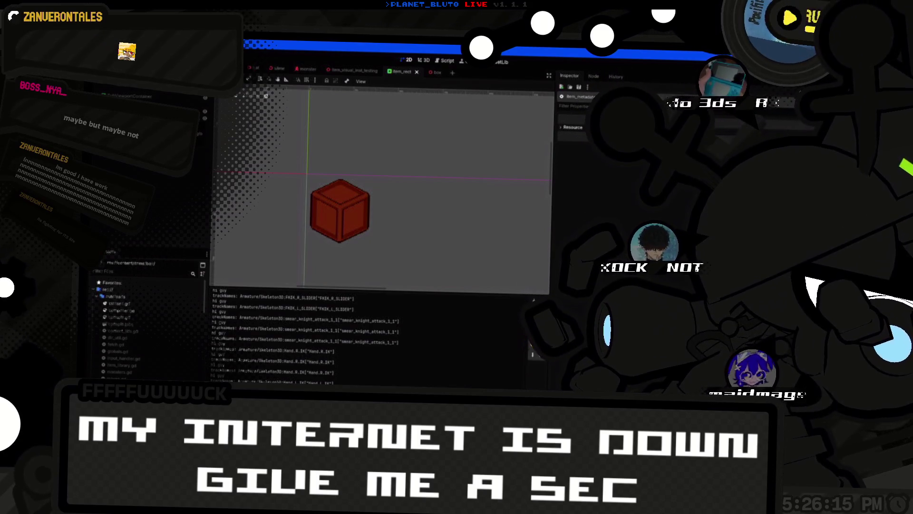
right_click(151, 116)
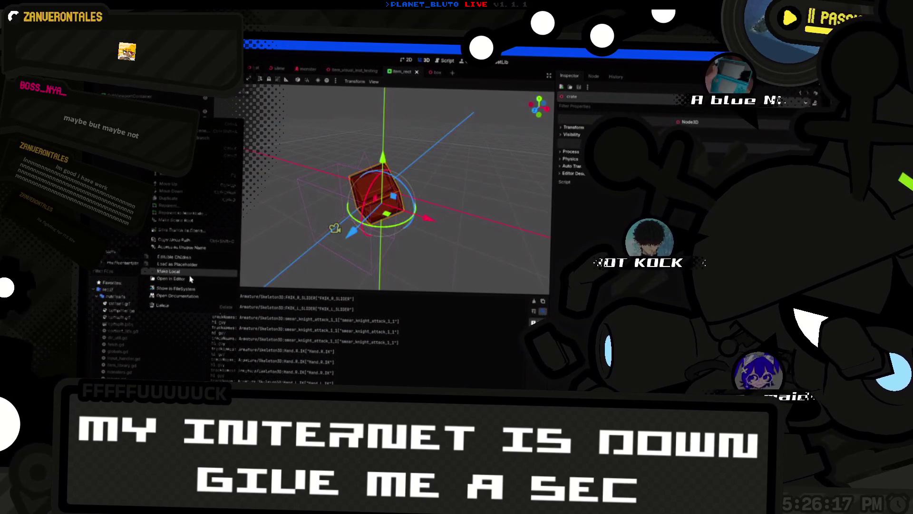
click(194, 213)
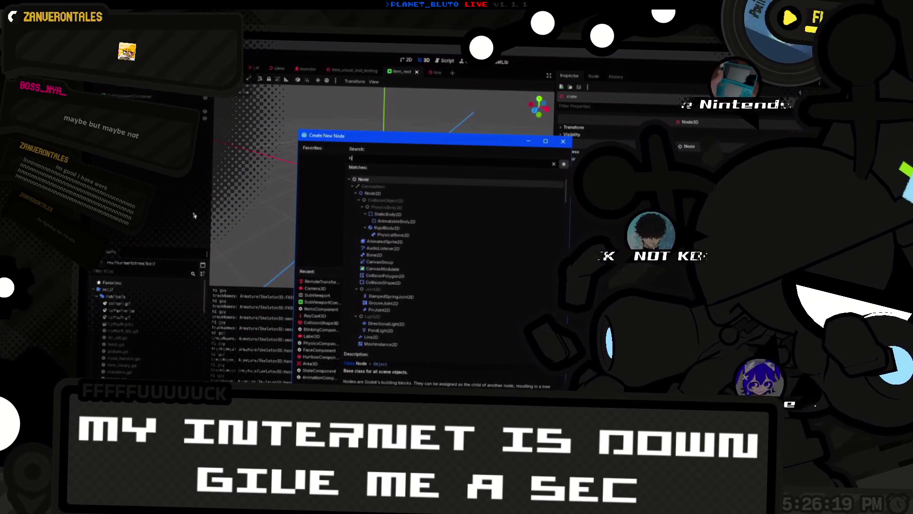
key(Return)
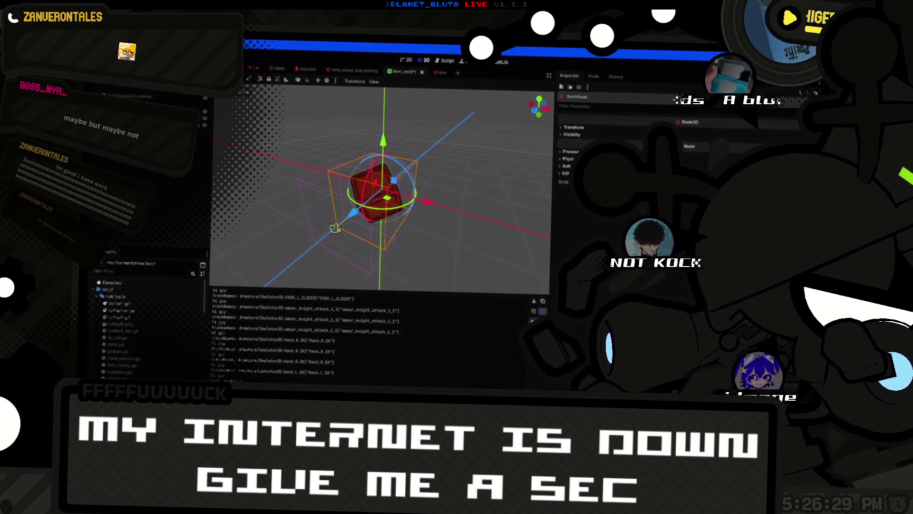
Attach the existing item_rect.gd script to the root container node
key(alt+Tab)
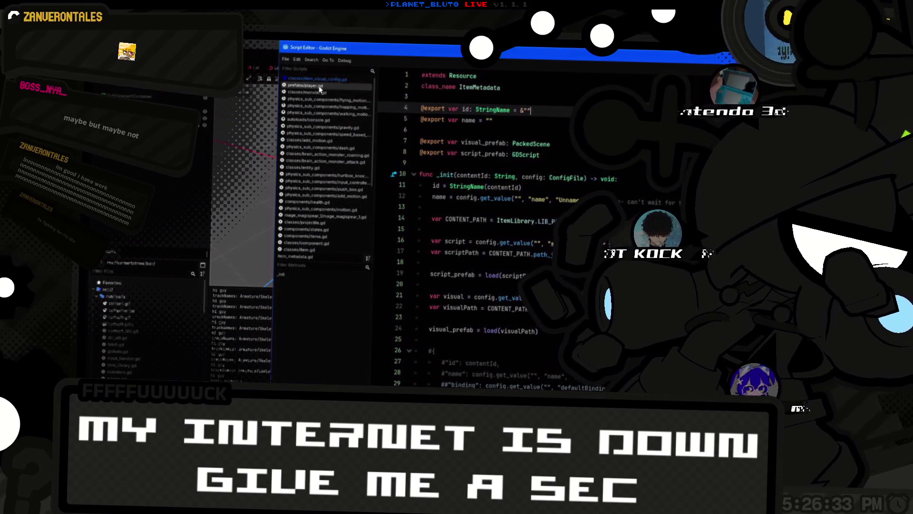
click(332, 80)
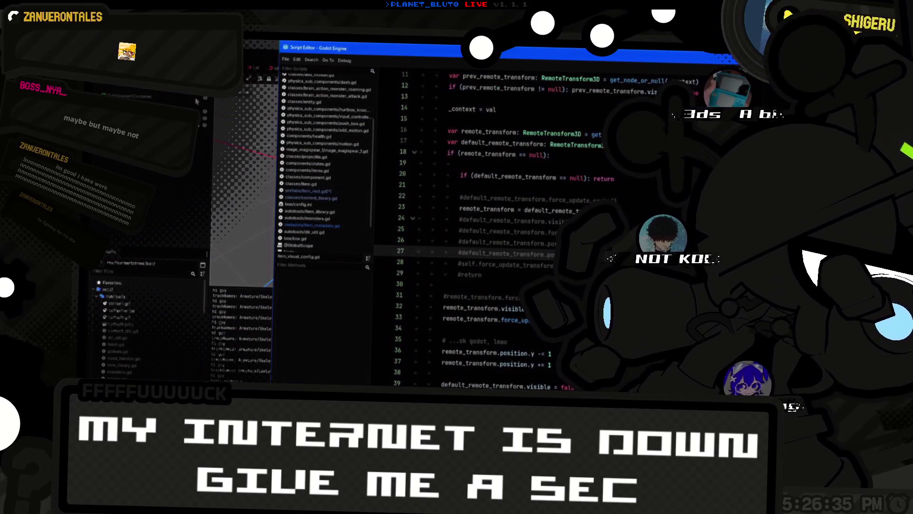
click(190, 98)
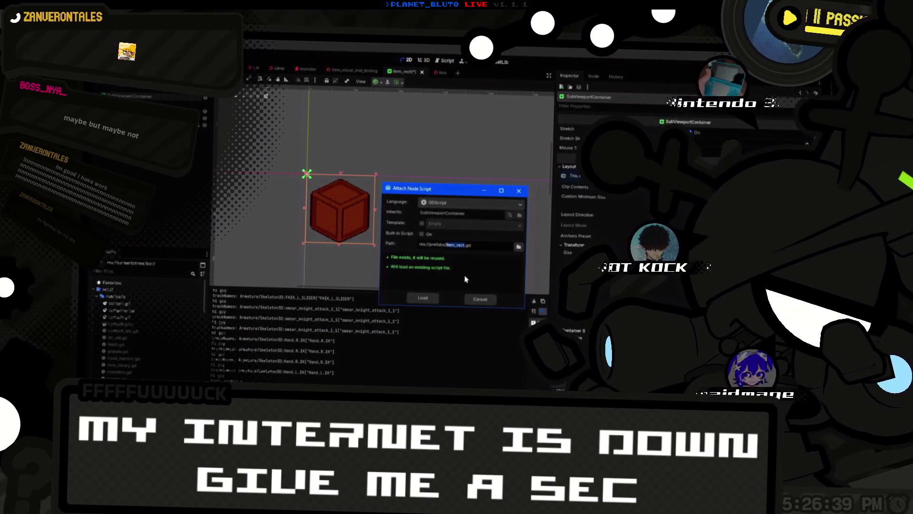
click(518, 245)
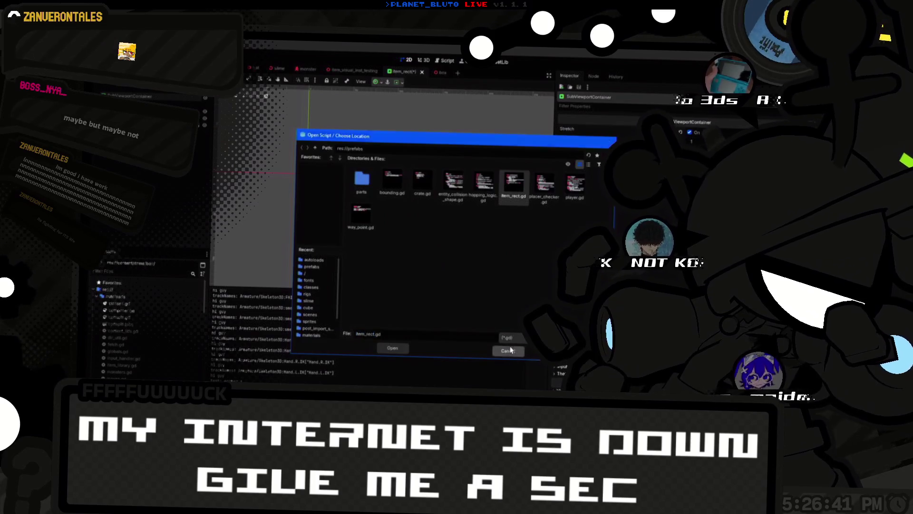
key(Return)
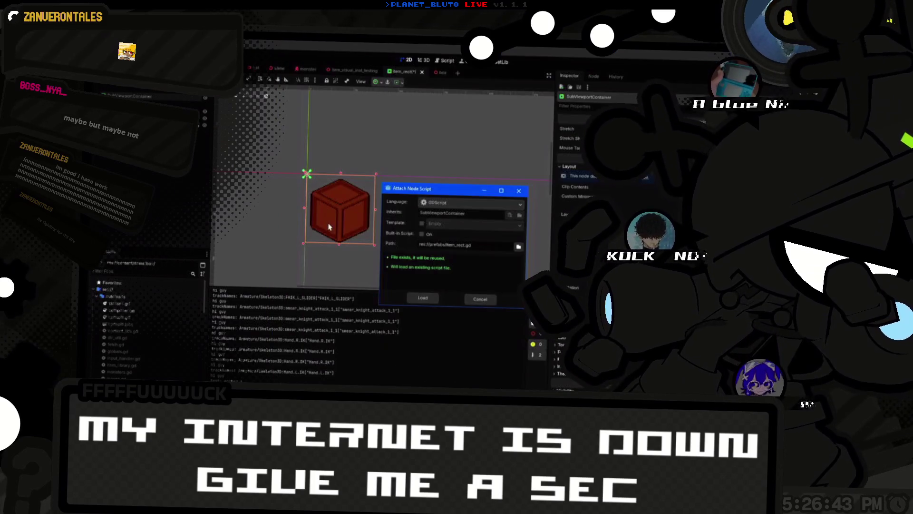
click(422, 297)
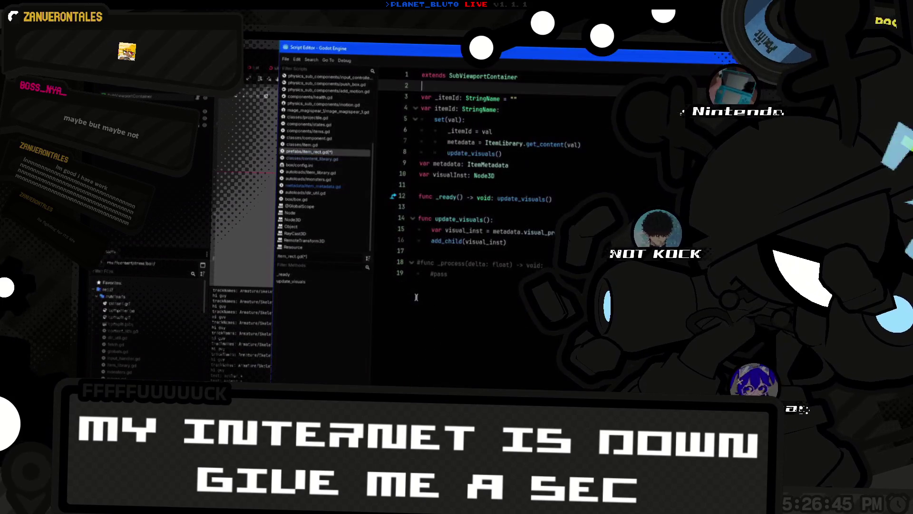
click(579, 87)
key(Return)
key(Return)
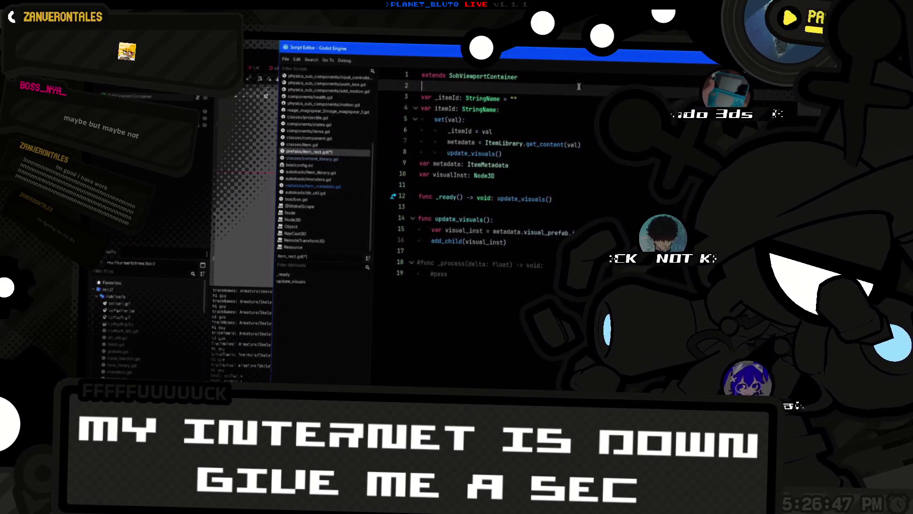
text(@onready var )
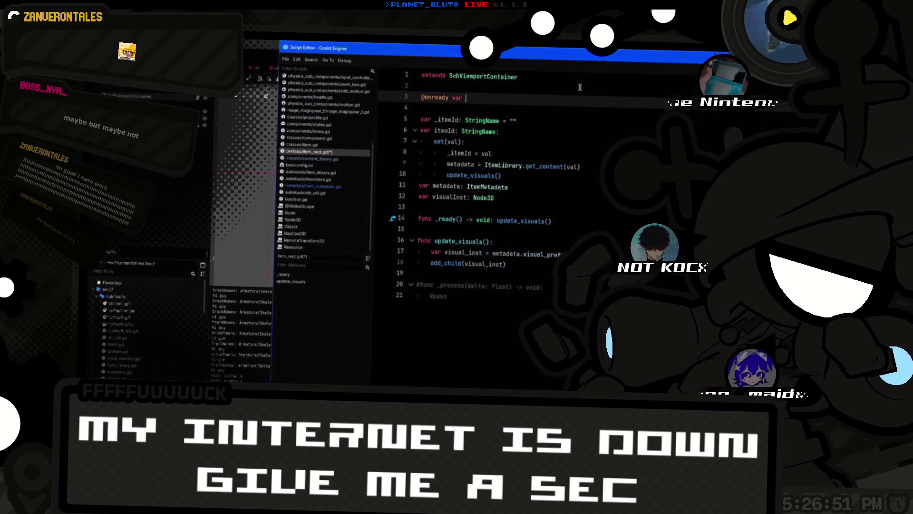
text(ItemVisualCont)
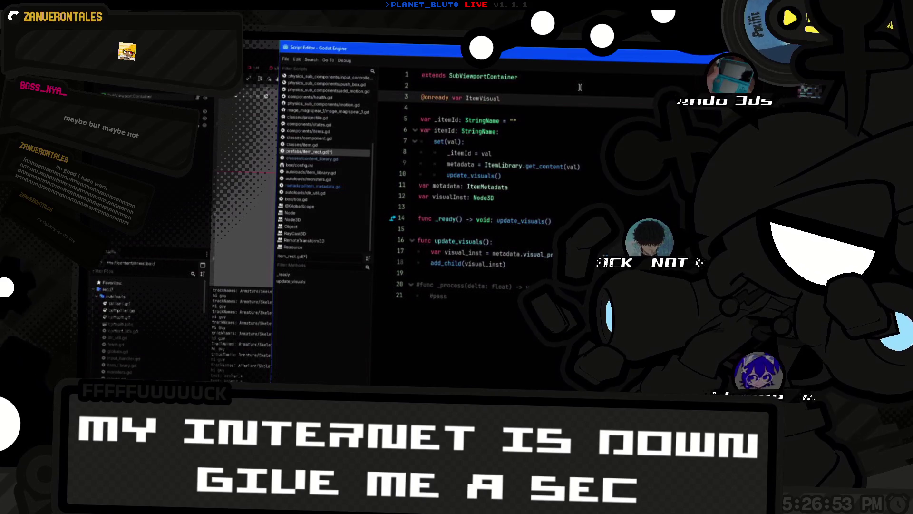
text(ainer = pre)
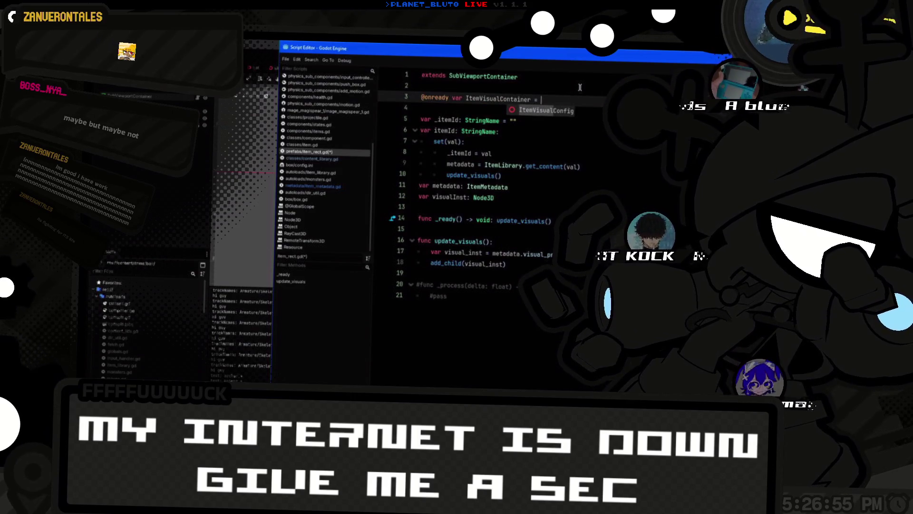
key(BackSpace)
key(BackSpace)
key(BackSpace)
text($)
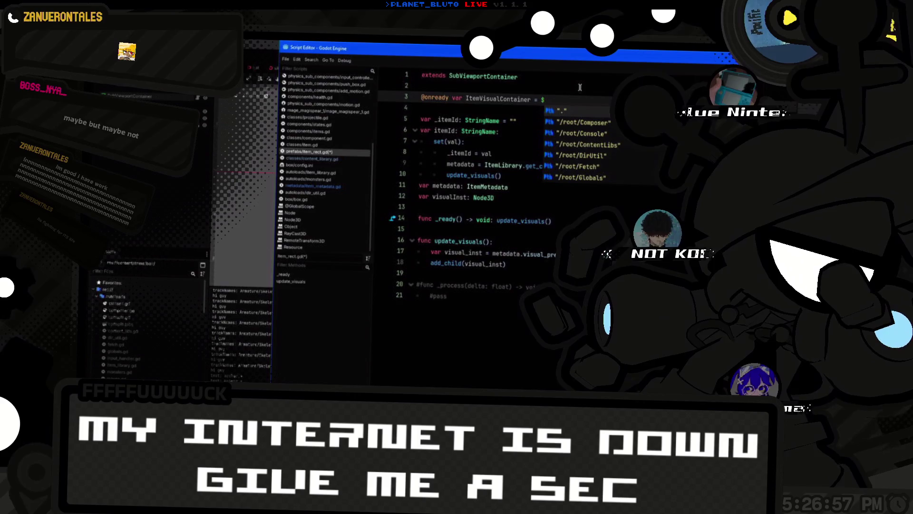
text(ItemVisuas)
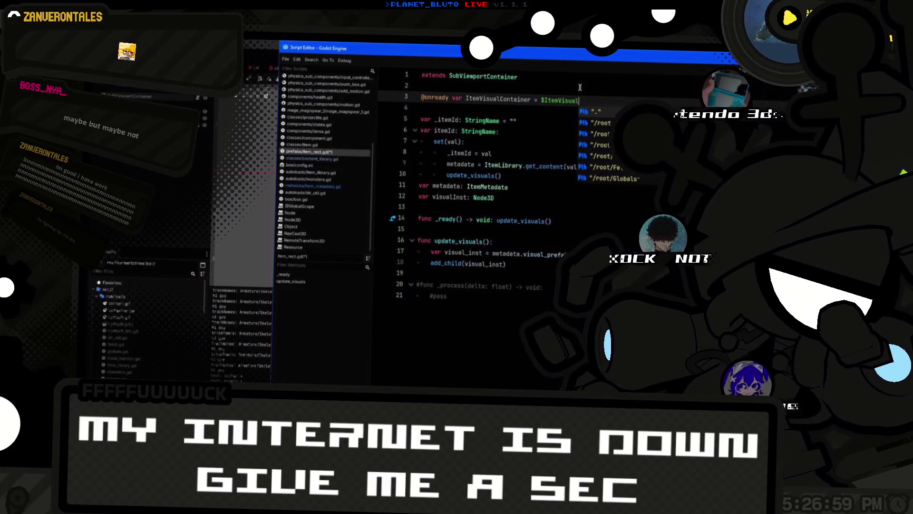
key(BackSpace)
text(l)
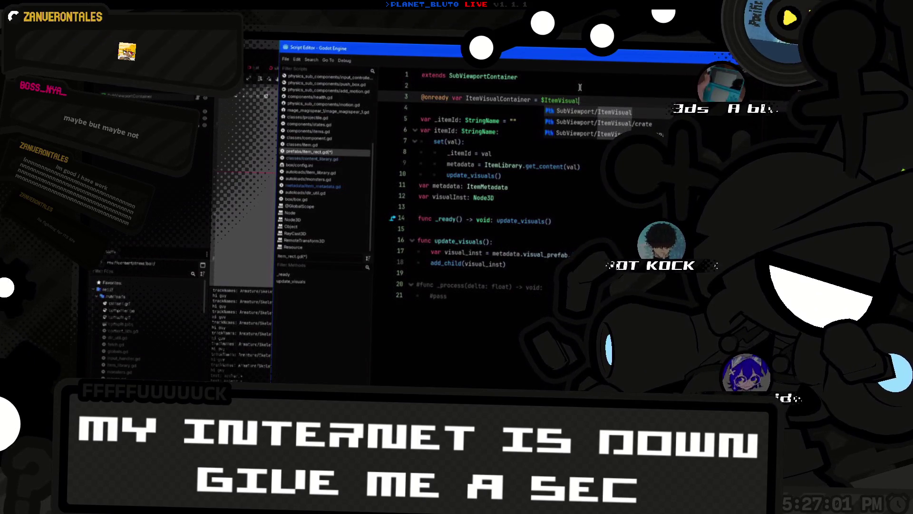
key(Return)
click(466, 98)
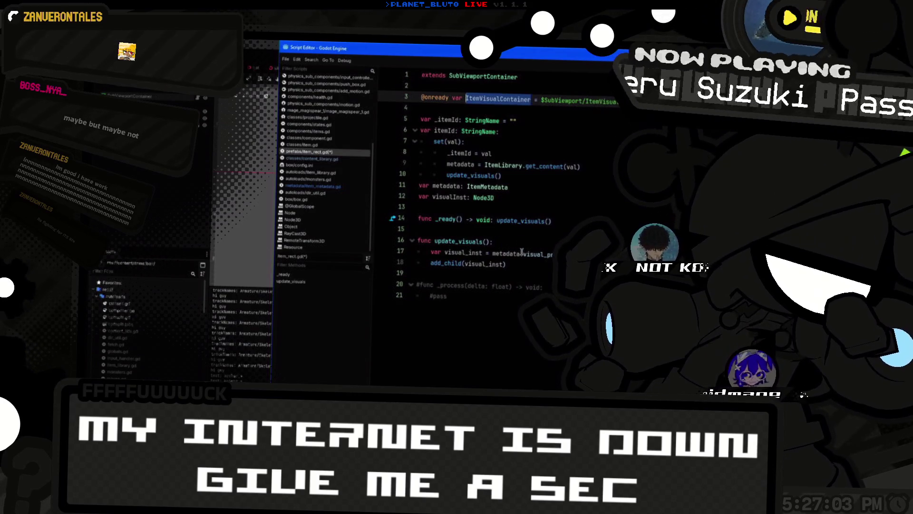
Start a remove_child call on ItemVisualContainer inside update_visuals
click(537, 243)
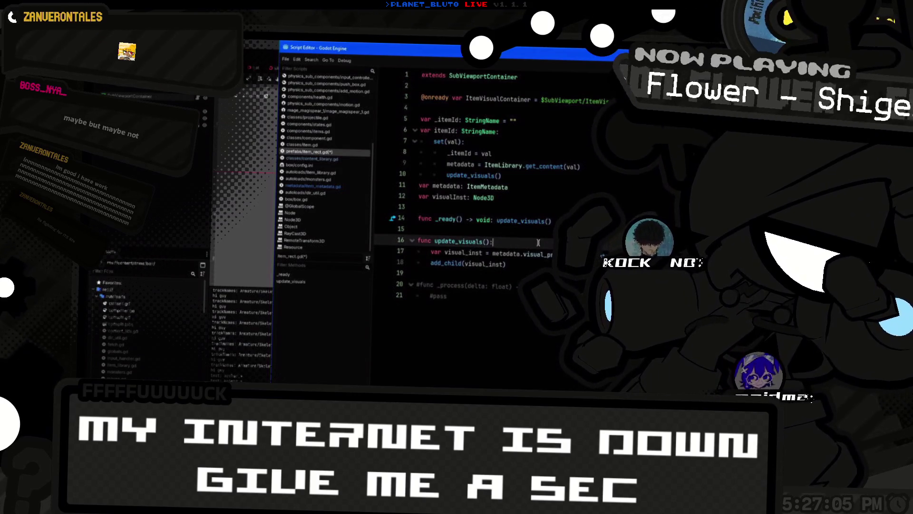
key(Down)
key(End)
key(Return)
key(Return)
key(Return)
key(Up)
text(ItemVisualContainer.)
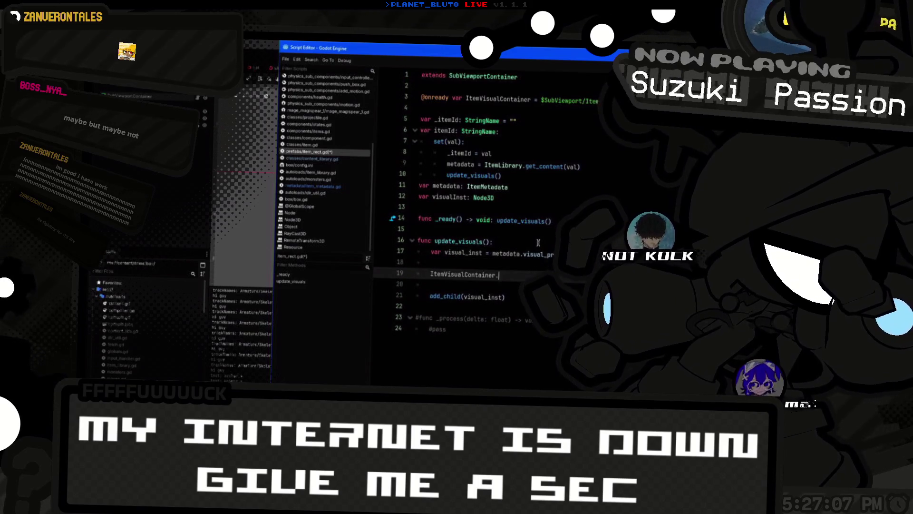
text(remo)
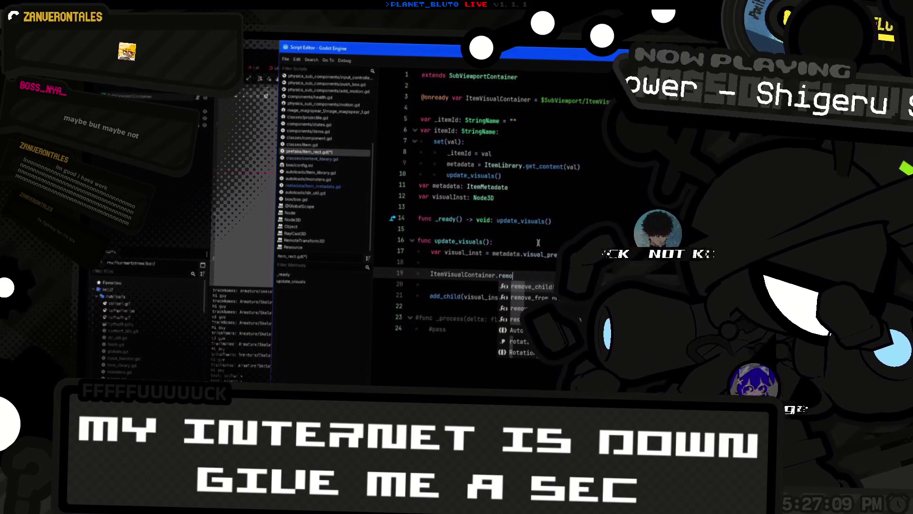
key(Return)
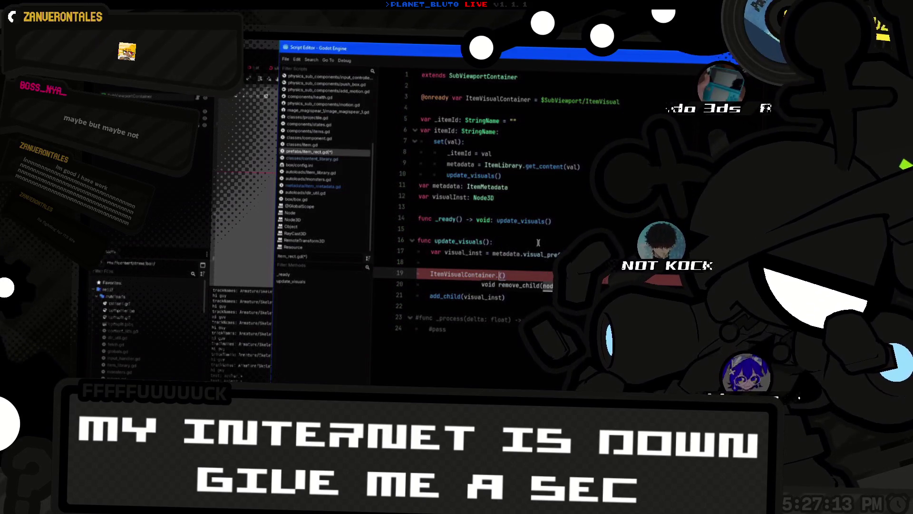
text(remove_child)
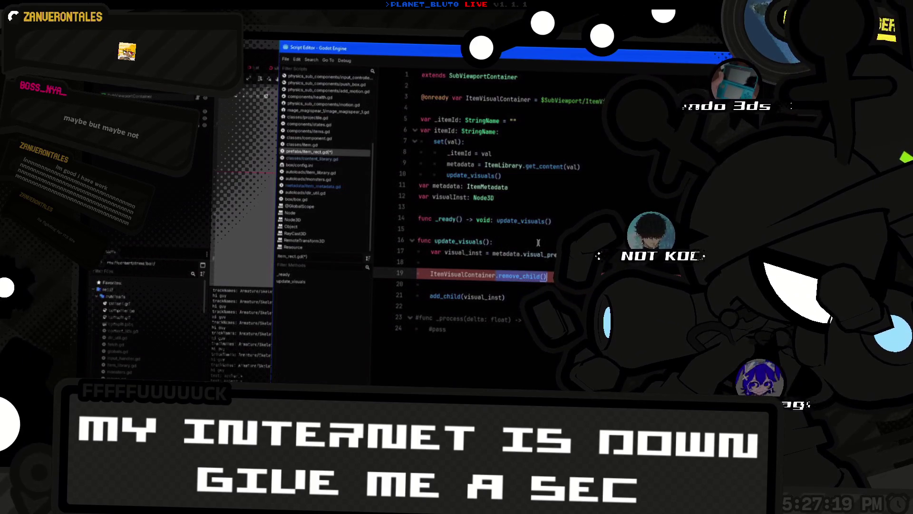
Turn that line into a 'for child in' loop over the container's children
key(Home)
text(for child in)
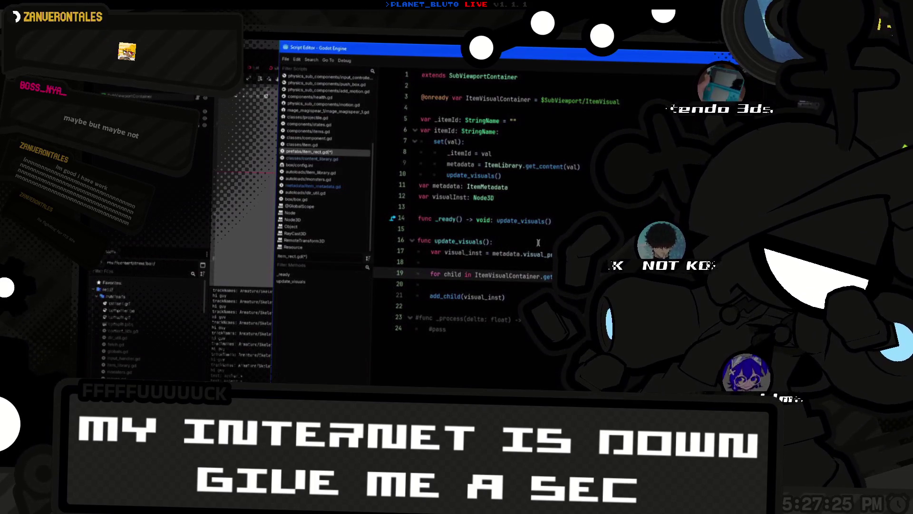
key(Return)
key(Down)
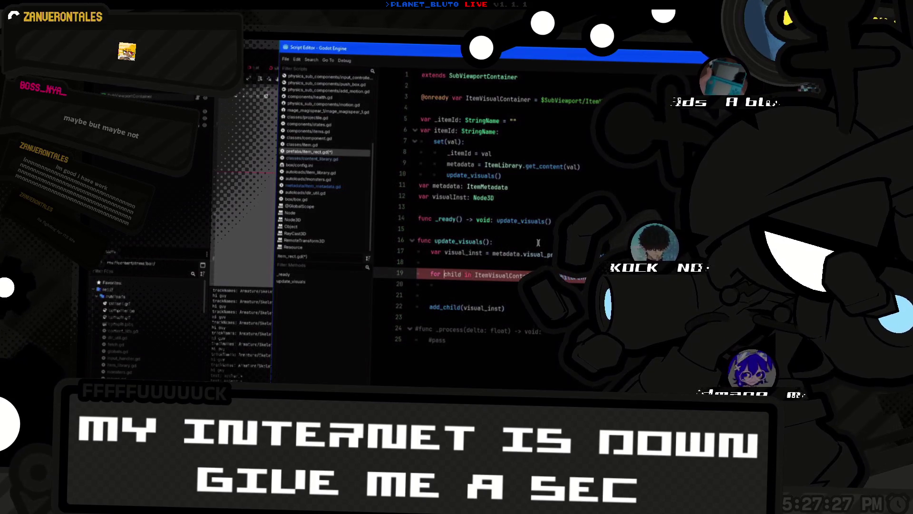
text(child.queu)
key(ctrl+z)
key(ctrl+z)
key(ctrl+z)
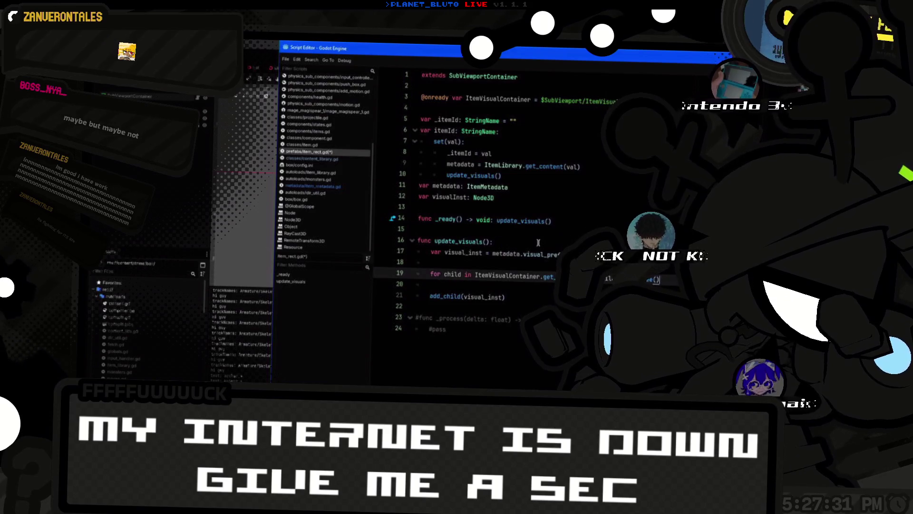
Prefix the add_child call with ItemVisualContainer. and review update_visuals
key(Up)
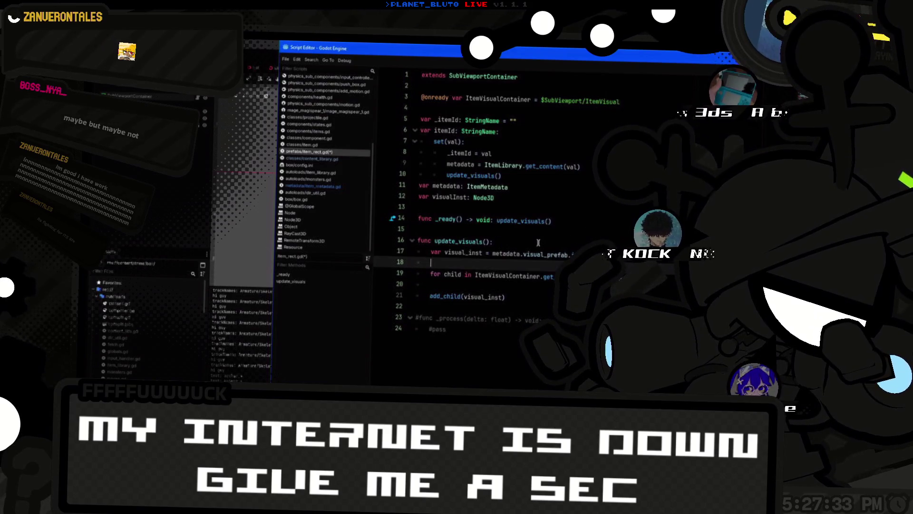
key(Down)
key(ctrl+Right)
key(ctrl+Right)
key(ctrl+Right)
key(ctrl+shift+Left)
key(ctrl+c)
key(Down)
key(Down)
key(Home)
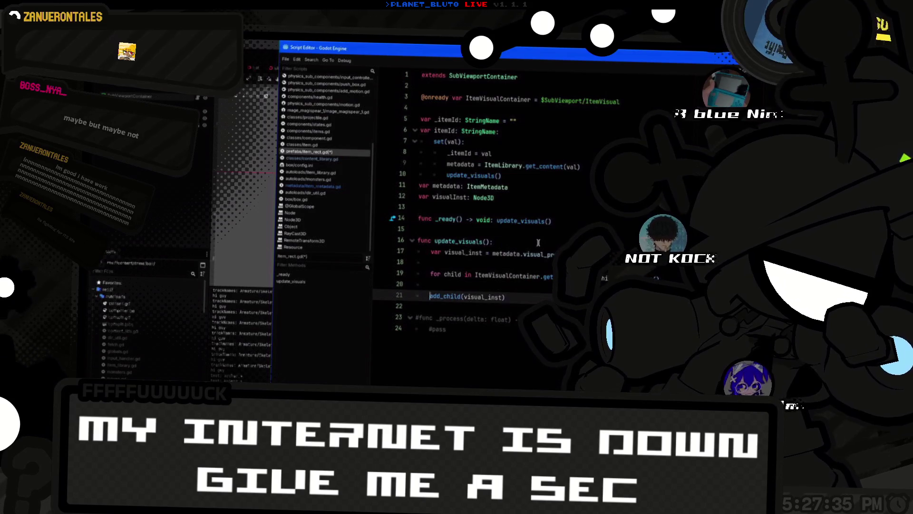
key(ctrl+v)
text(.)
key(Escape)
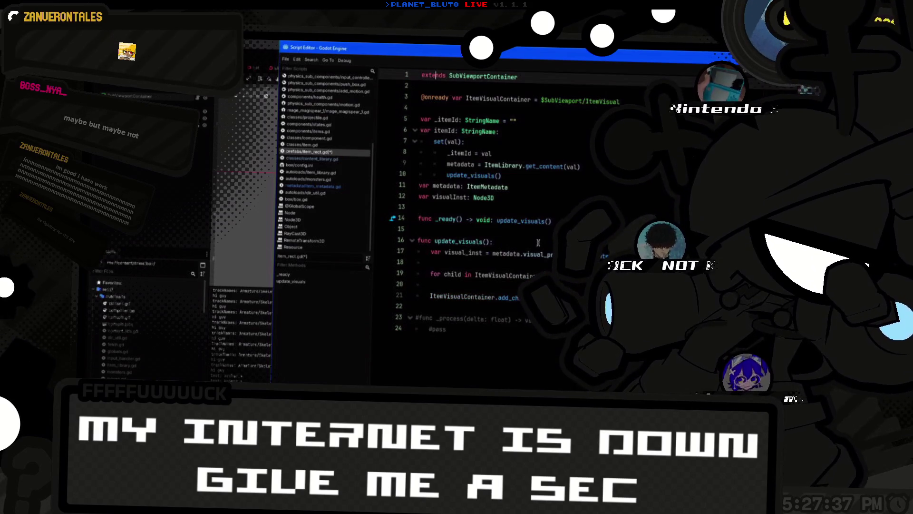
click(543, 238)
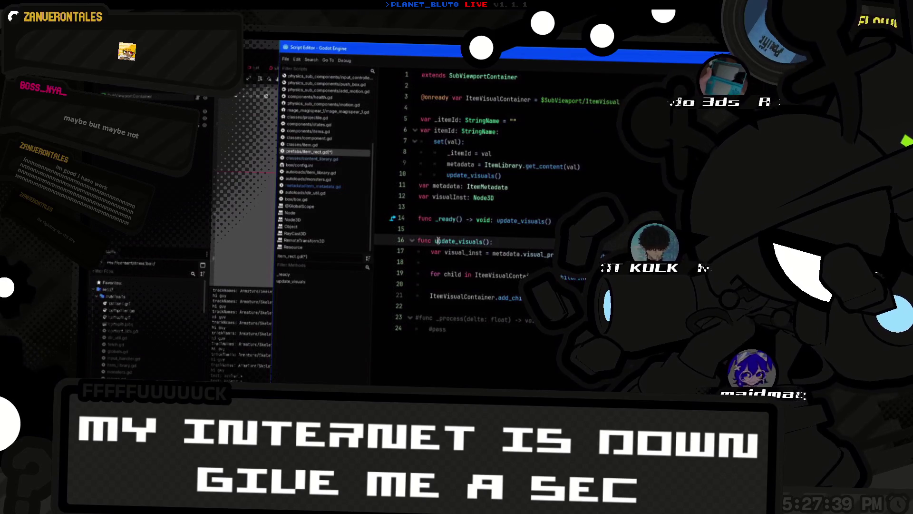
double_click(456, 242)
click(530, 239)
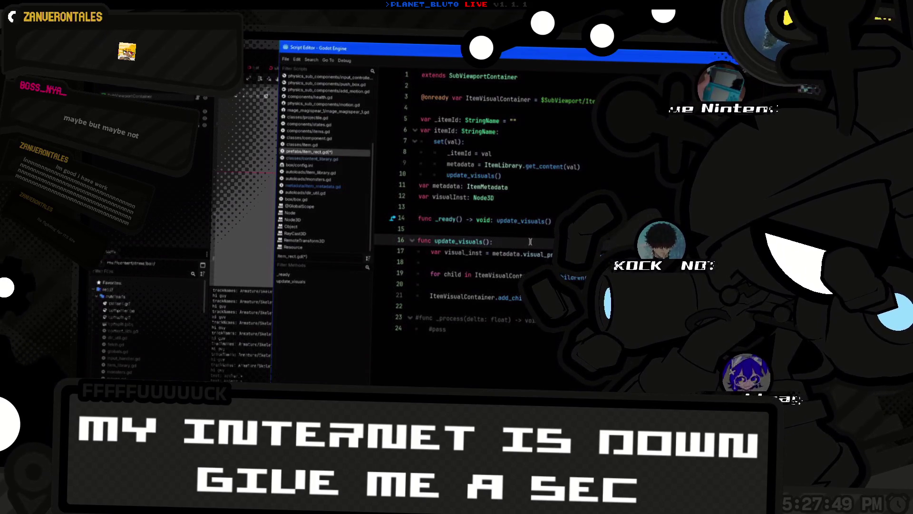
click(544, 78)
key(Home)
key(Return)
key(Up)
text(@tool)
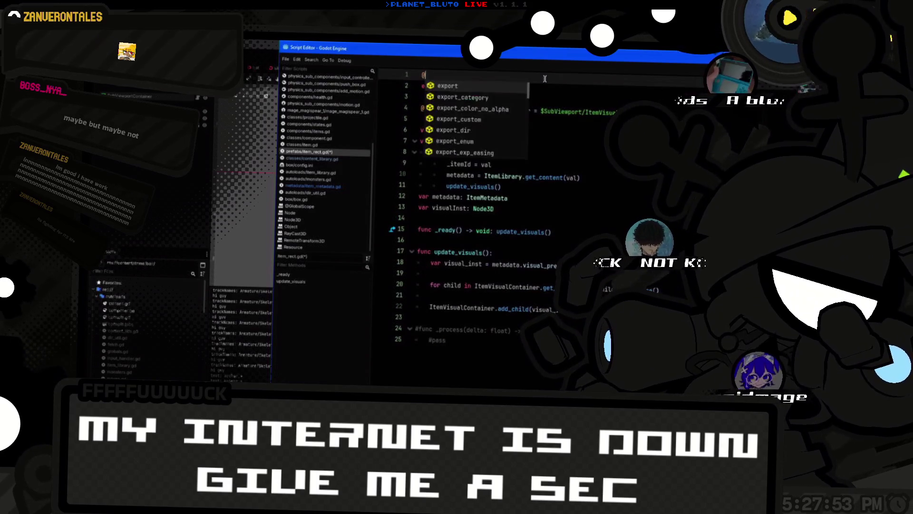
key(Down)
key(Down)
key(Down)
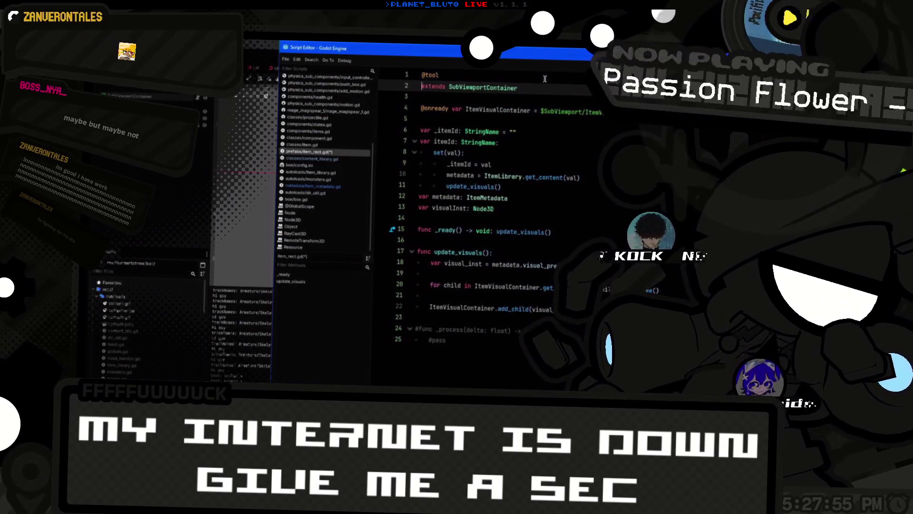
key(Home)
text(@export)
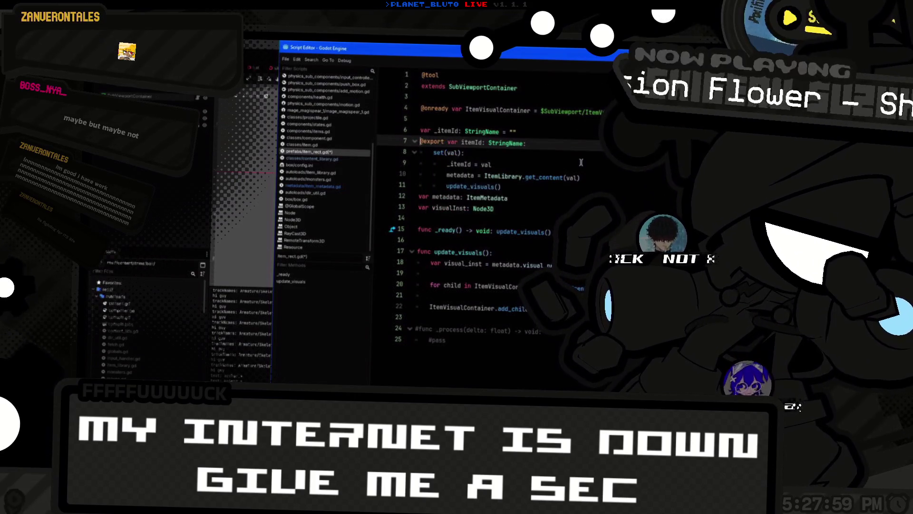
Review the add_child and visual_inst lines, then return to the main editor's scene
click(153, 100)
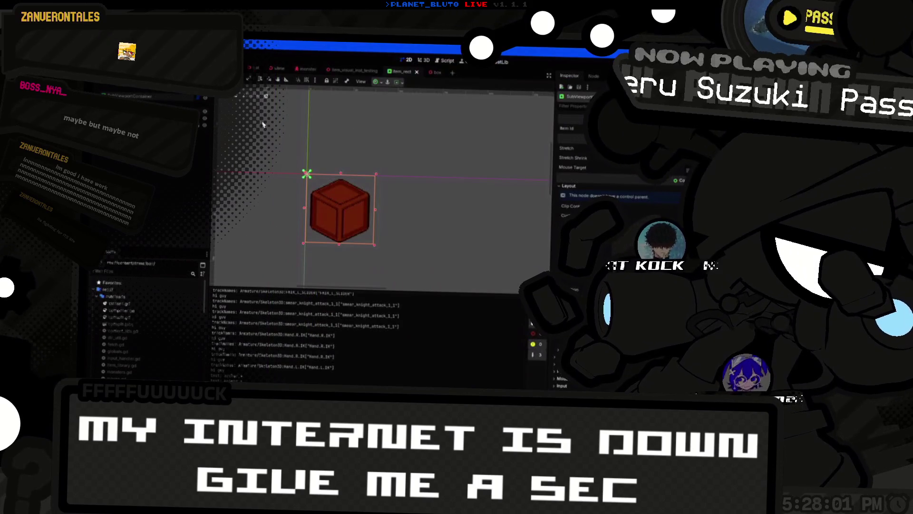
click(198, 97)
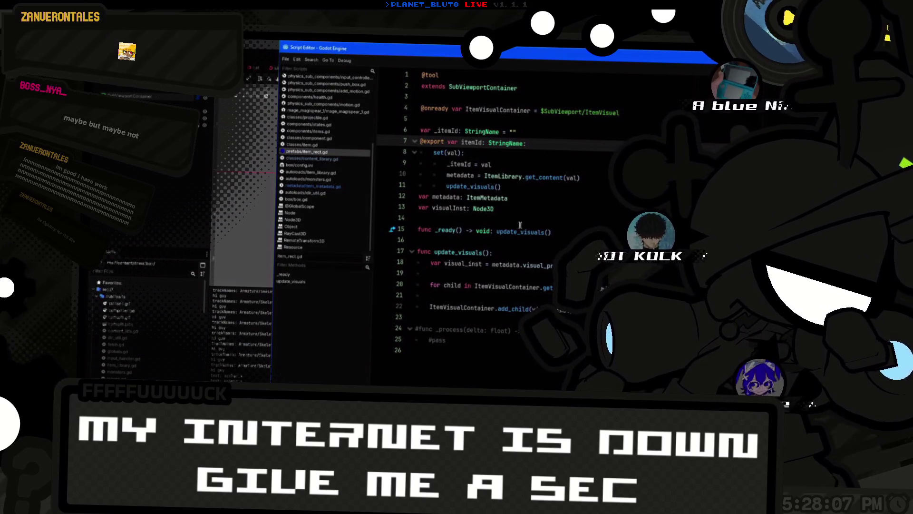
click(546, 194)
key(alt+Tab)
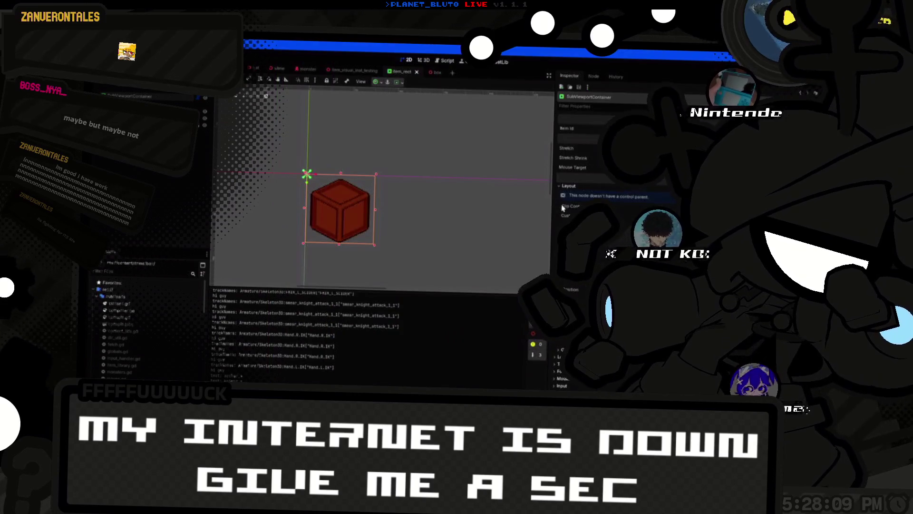
key(alt+Tab)
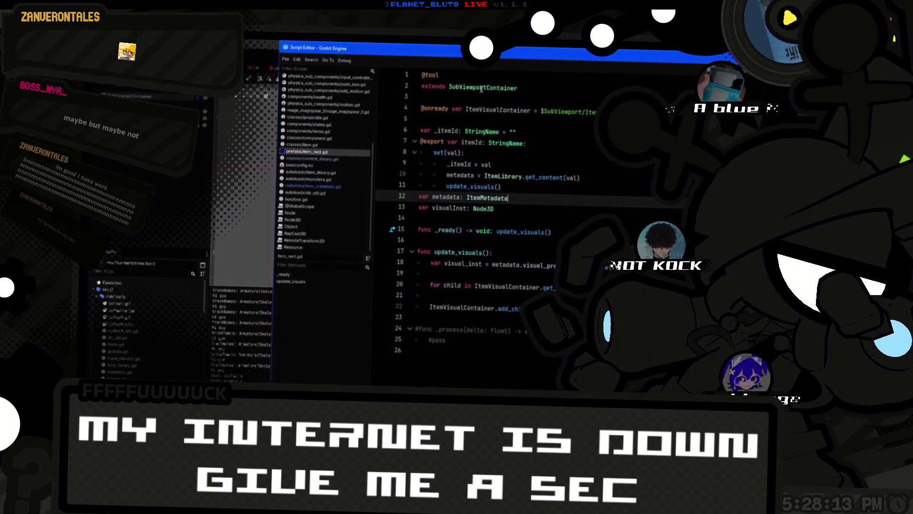
mouse_move(482, 89)
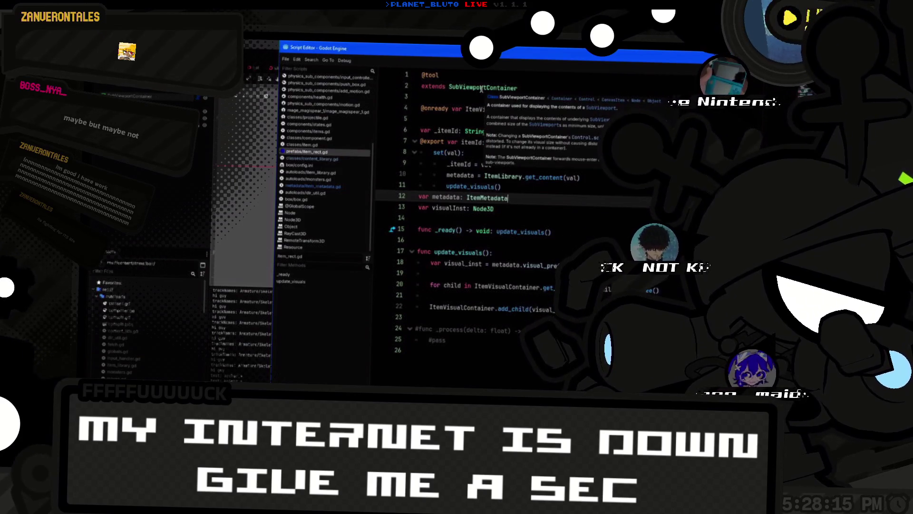
click(552, 309)
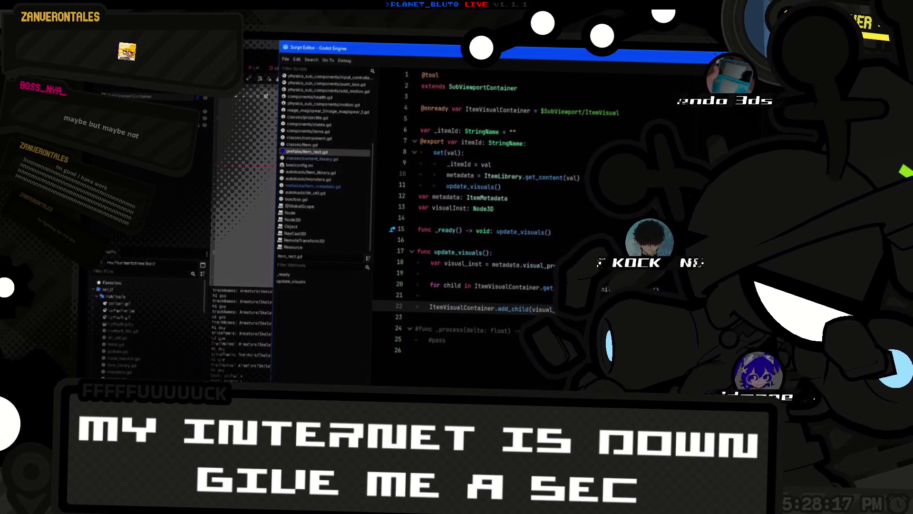
click(482, 264)
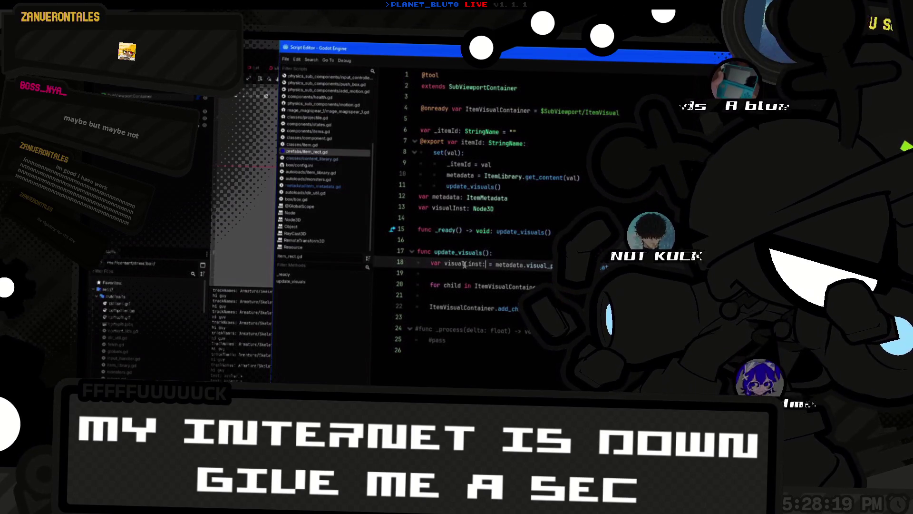
click(203, 179)
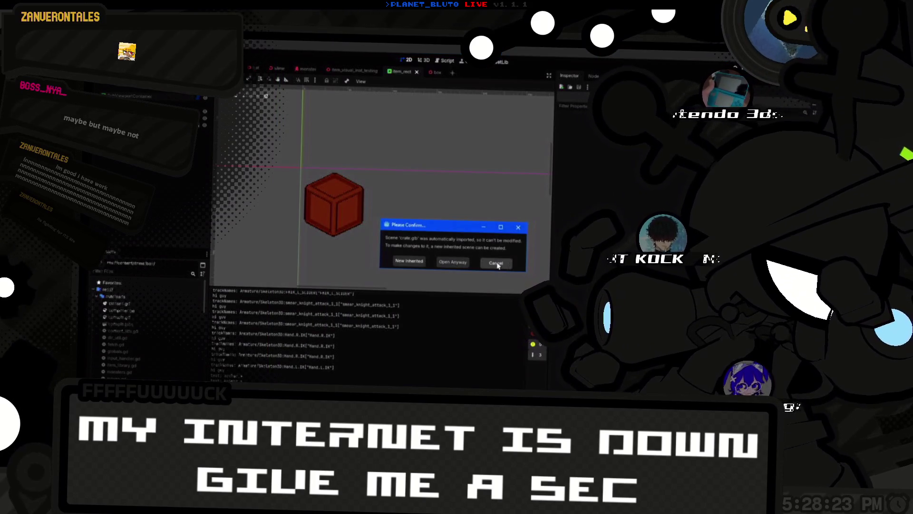
Cancel the crate.glb inherited-scene warning and browse the item_visual_inst_testing and box scenes
click(498, 260)
click(354, 70)
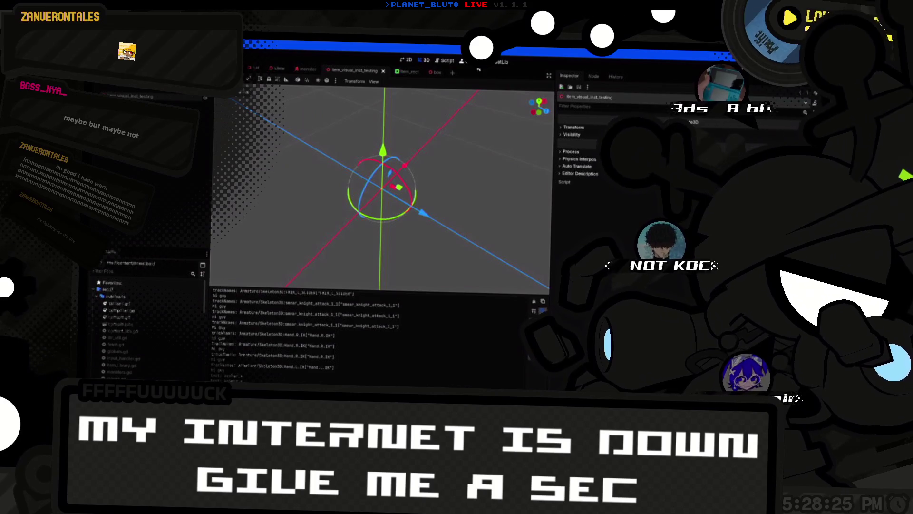
click(438, 73)
click(446, 60)
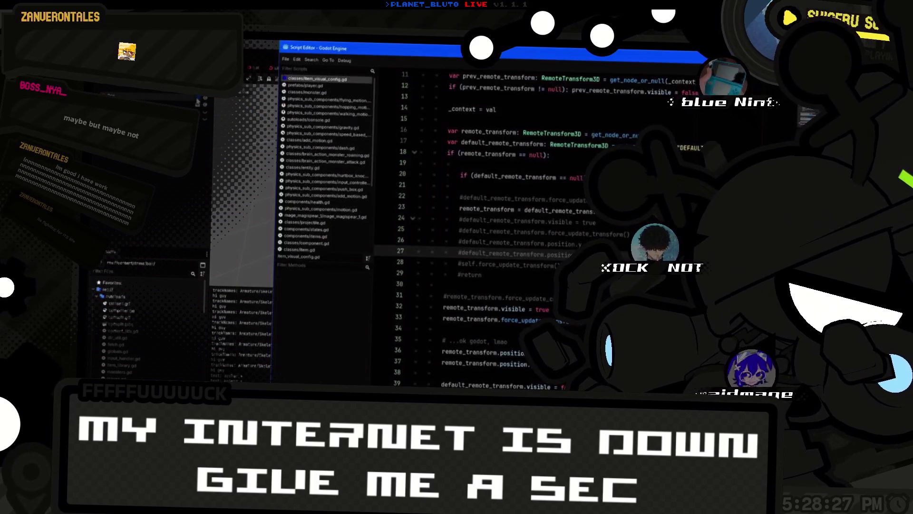
key(alt+Tab)
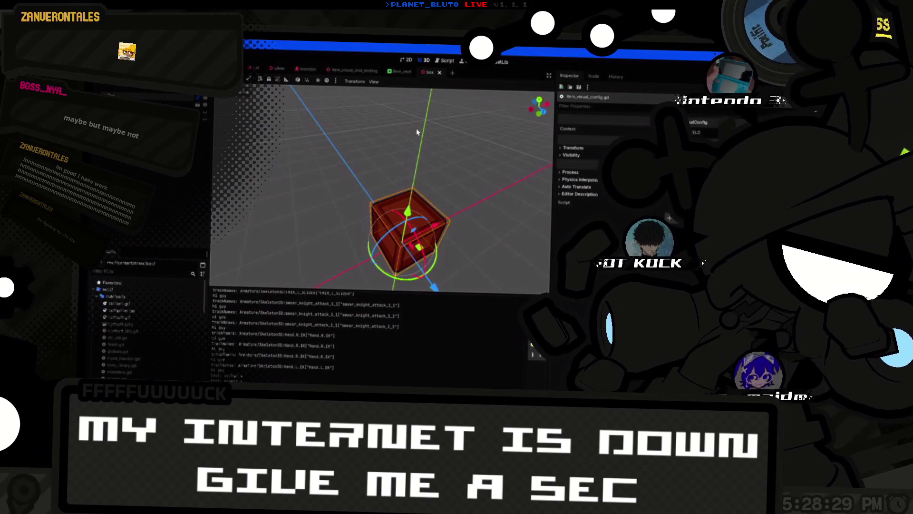
key(alt+Tab)
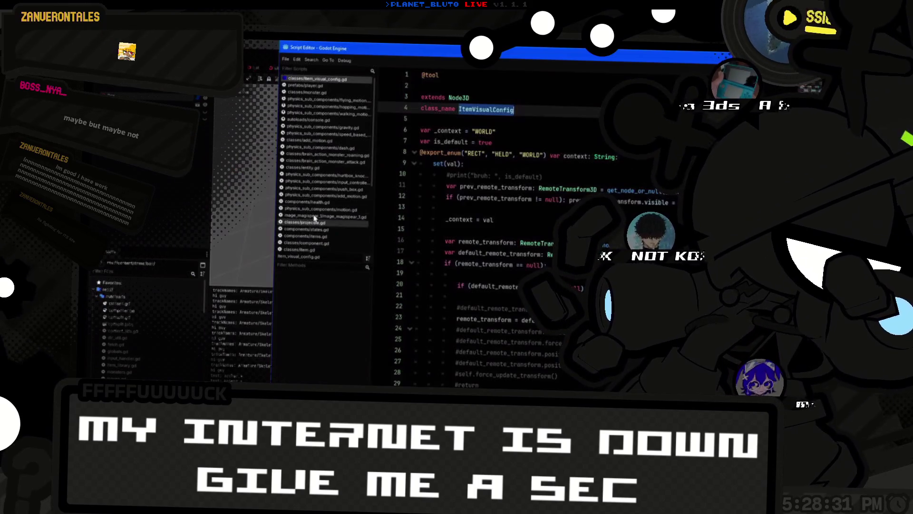
In item_rect.gd, type visual_inst as ItemVisualConfig in update_visuals
scroll(352, 223, down, 1)
click(333, 191)
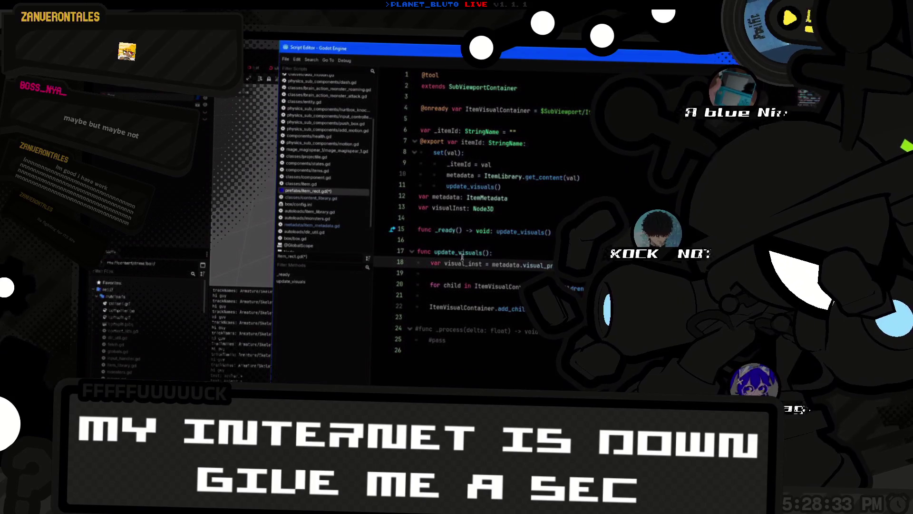
text(: ItemVisualConfig =)
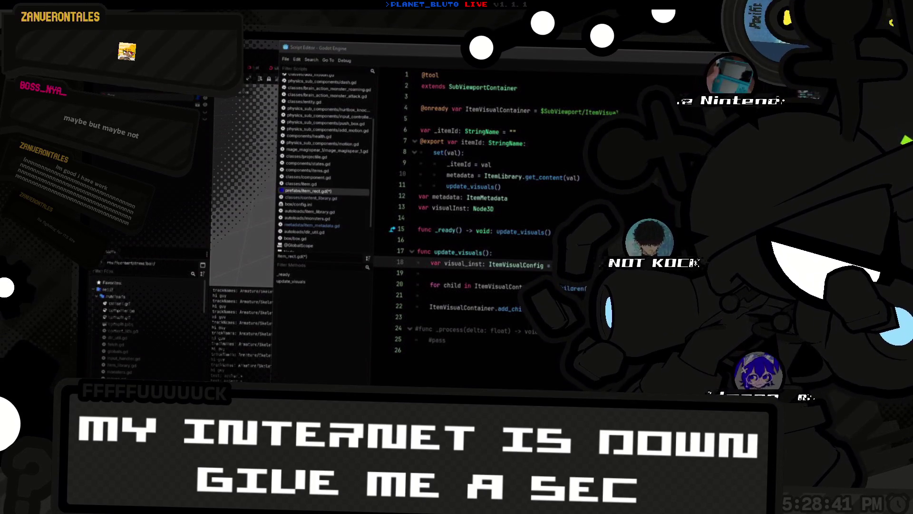
click(390, 367)
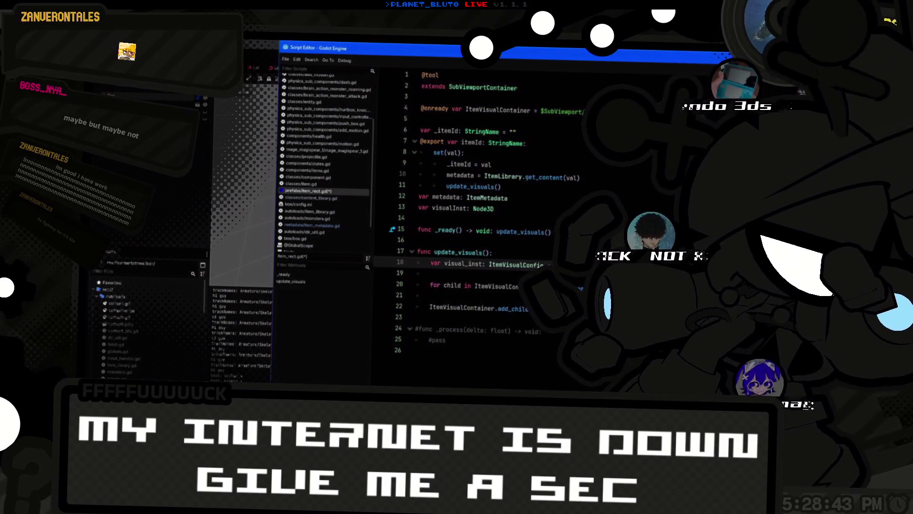
double_click(463, 263)
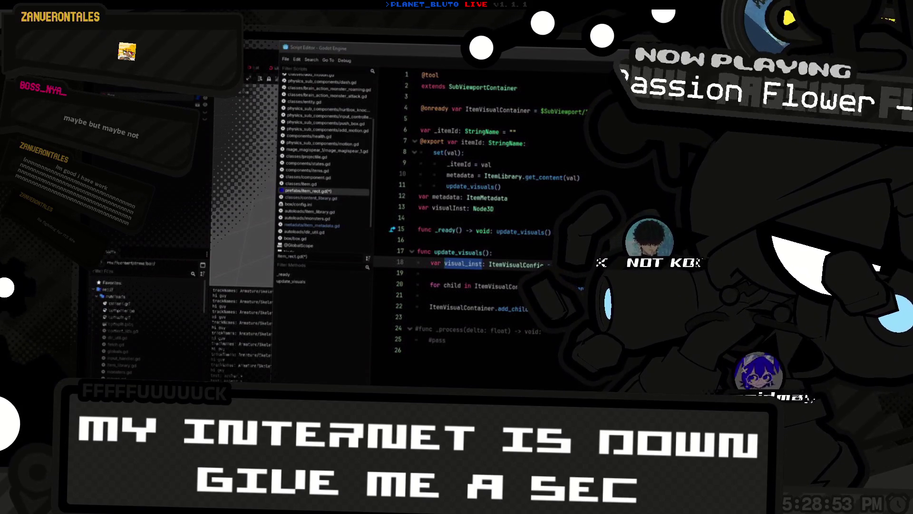
Review the child loop and add_child lines in item_rect.gd
key(alt+Tab)
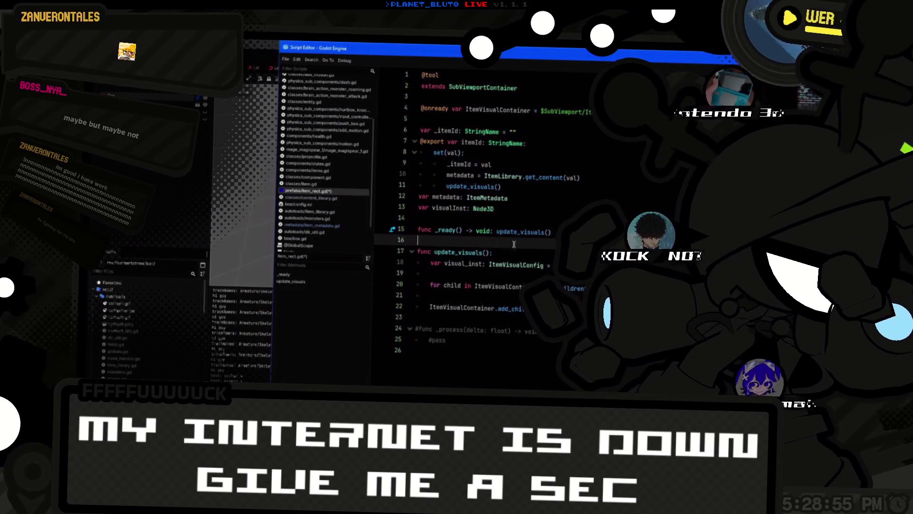
click(583, 304)
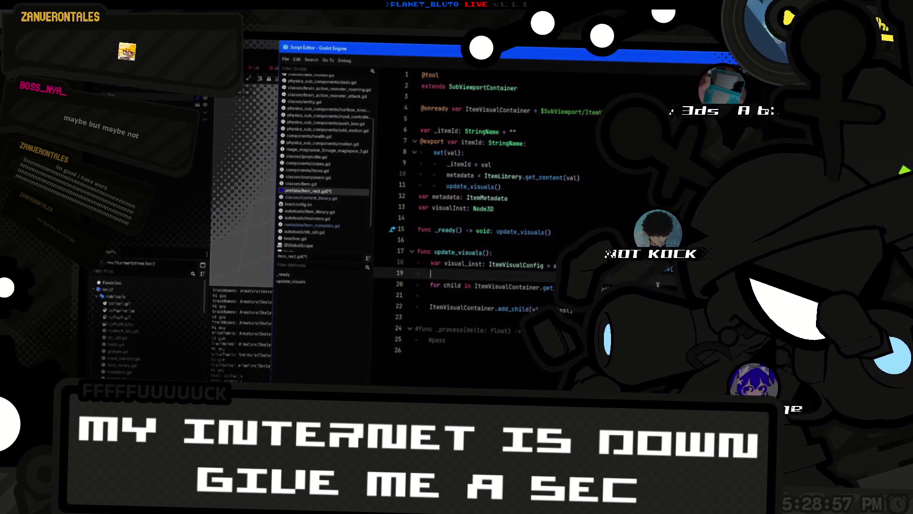
key(Up)
key(Up)
key(Down)
key(Down)
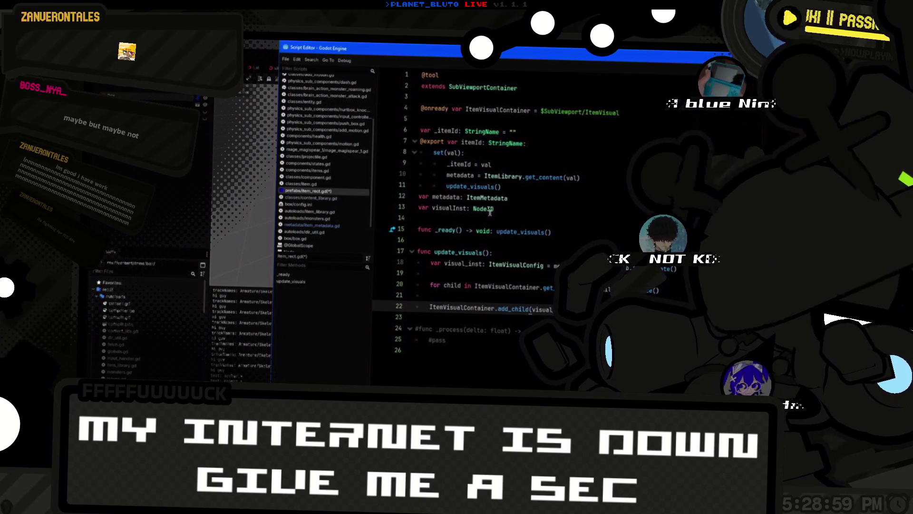
key(alt+Tab)
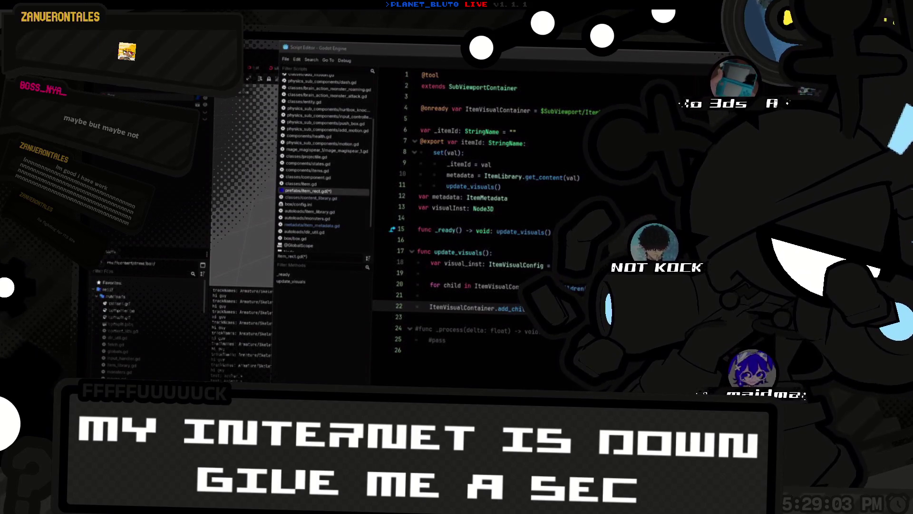
key(alt+Tab)
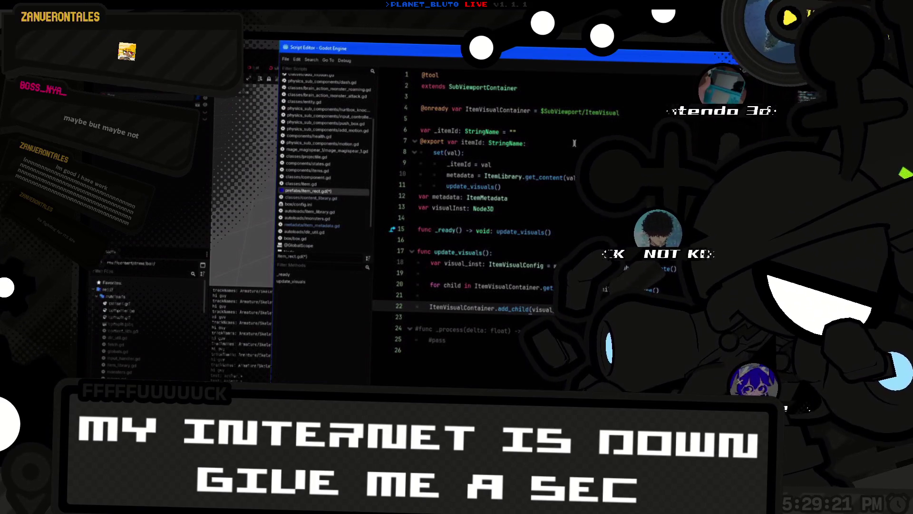
Add a visual_inst.context assignment below the instantiation, checking the context property definition
double_click(464, 263)
key(ctrl+c)
key(End)
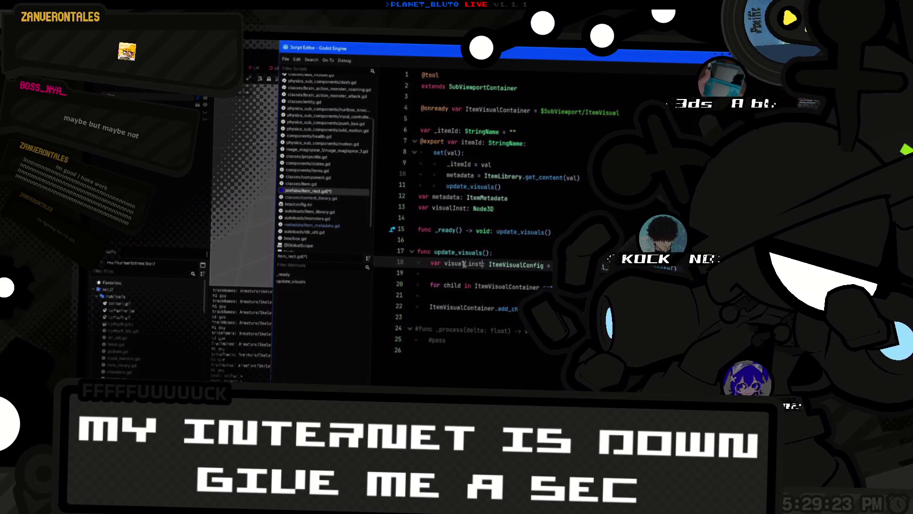
key(Return)
key(ctrl+v)
text(.context =)
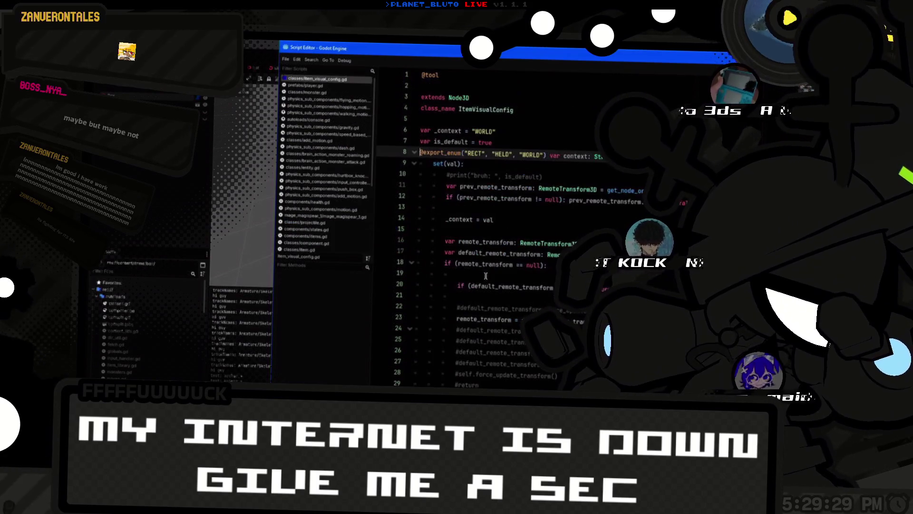
ctrl+click(493, 277)
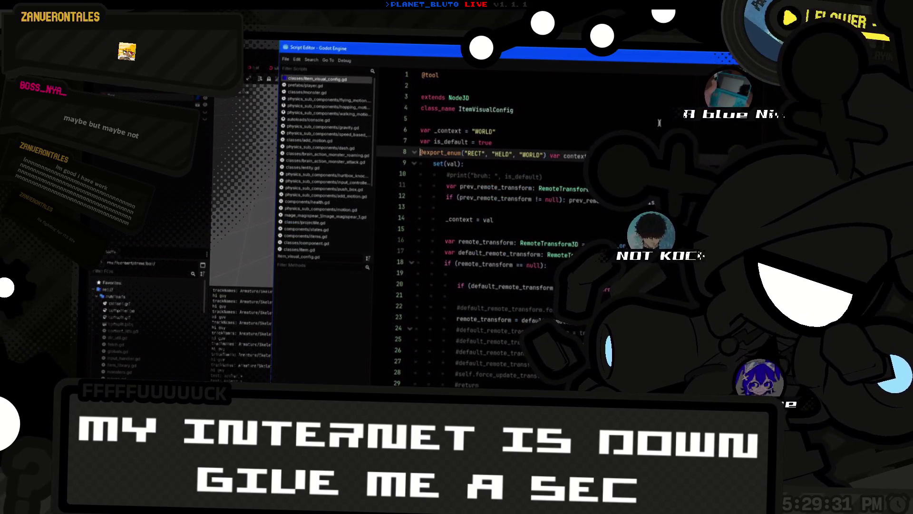
key(alt+Left)
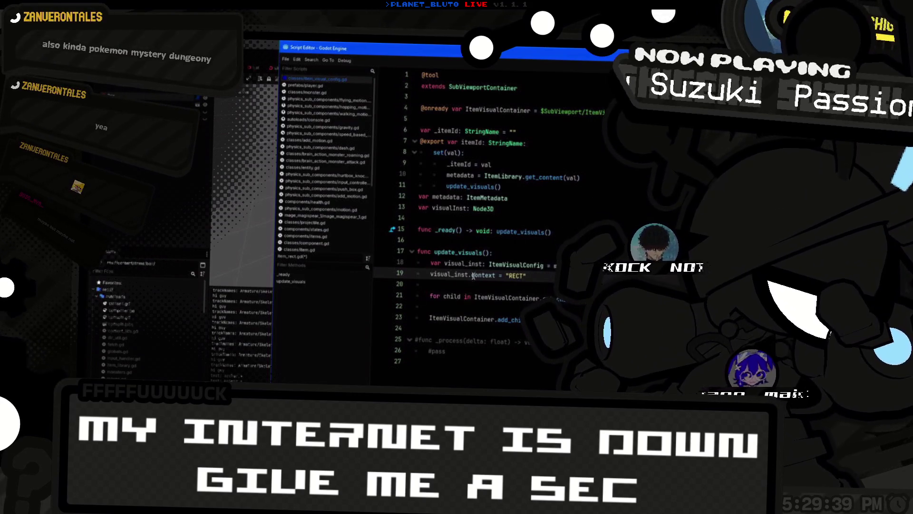
Review the new context line in update_visuals and save item_rect.gd
double_click(458, 274)
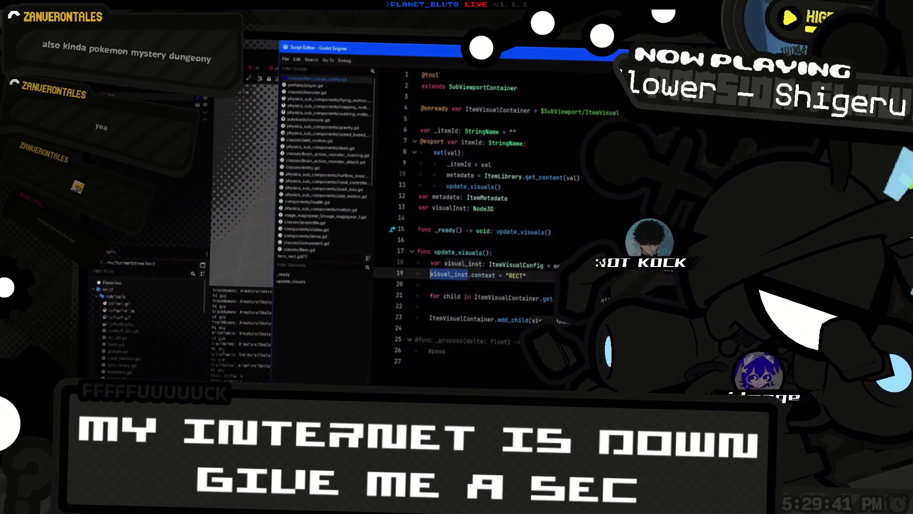
click(468, 274)
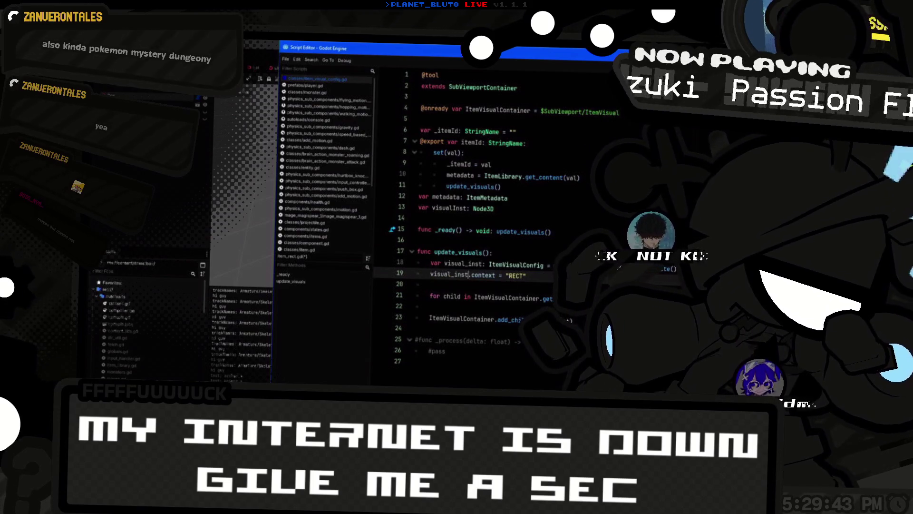
key(shift+Home)
key(Right)
key(shift+Home)
key(Left)
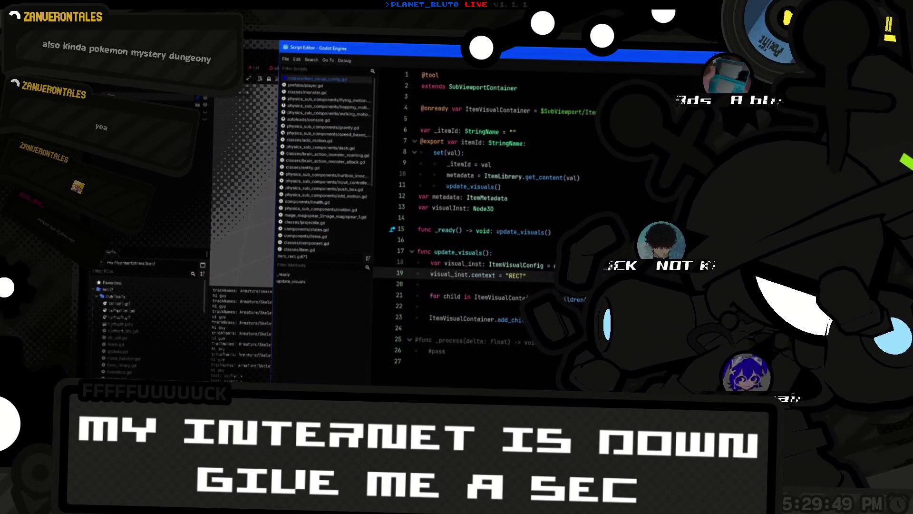
key(Down)
key(Down)
key(Down)
key(Up)
key(Up)
key(Up)
key(Down)
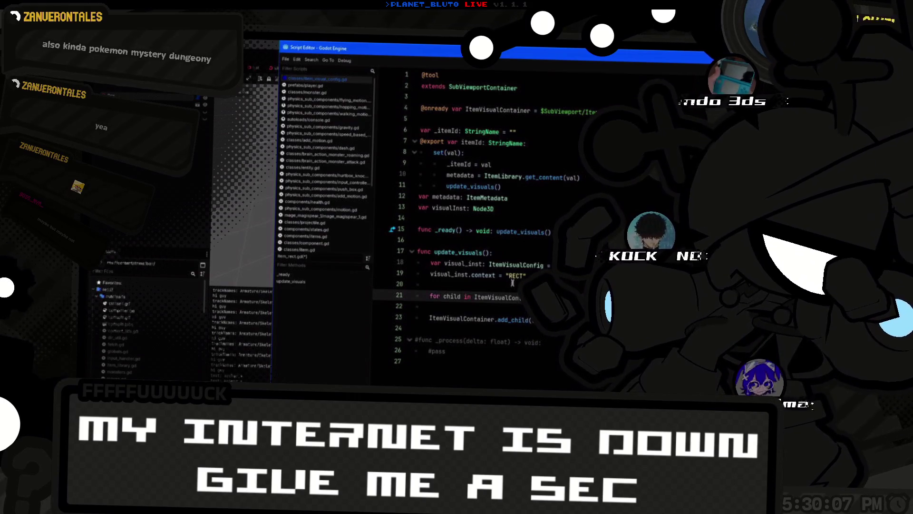
click(463, 276)
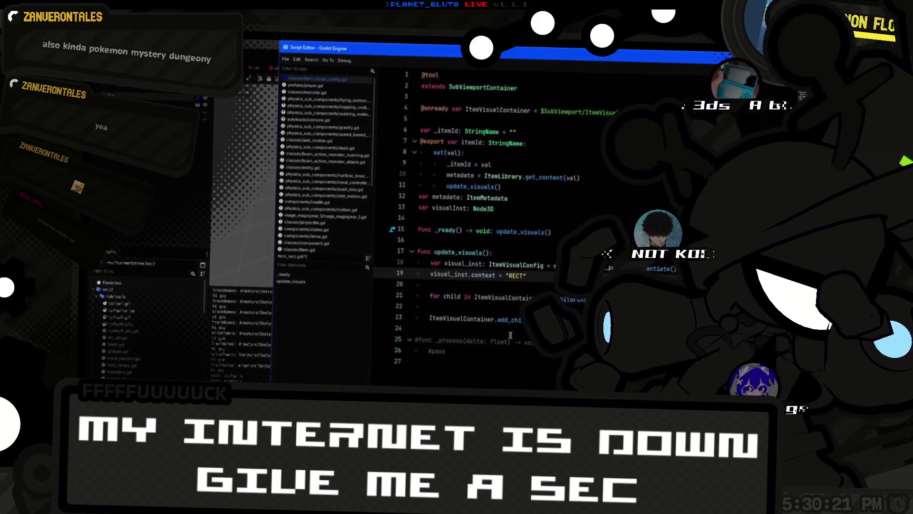
key(ctrl+s)
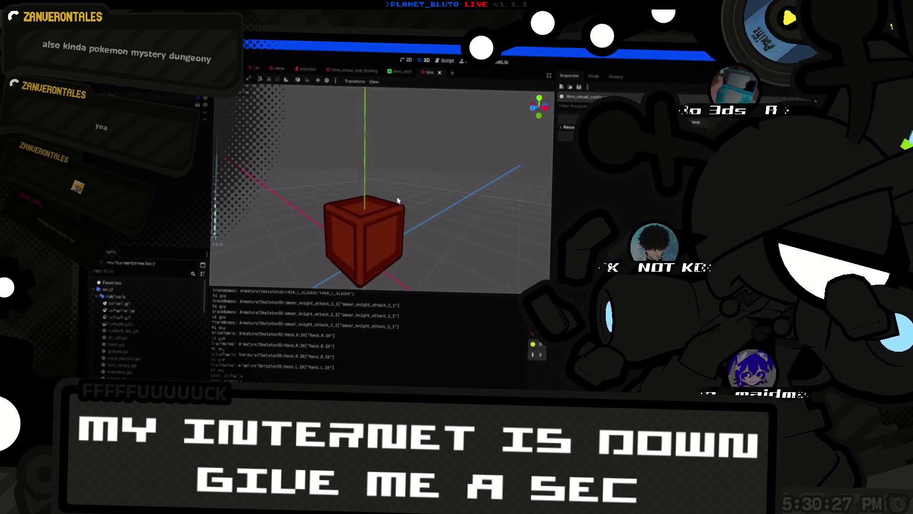
Begin an 'enum CONT' declaration above _context in item_visual_config.gd
scroll(319, 201, down, 3)
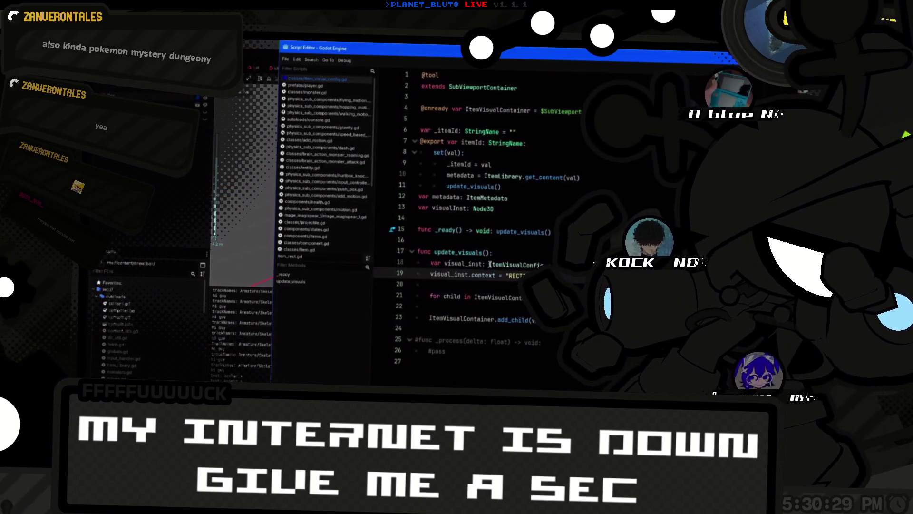
key(Up)
key(Up)
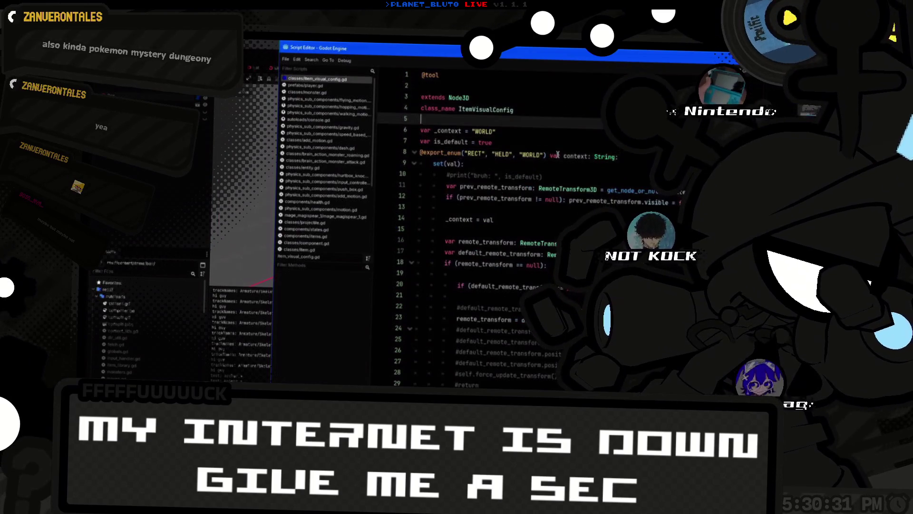
key(Return)
key(Return)
key(Up)
key(Up)
text(enum)
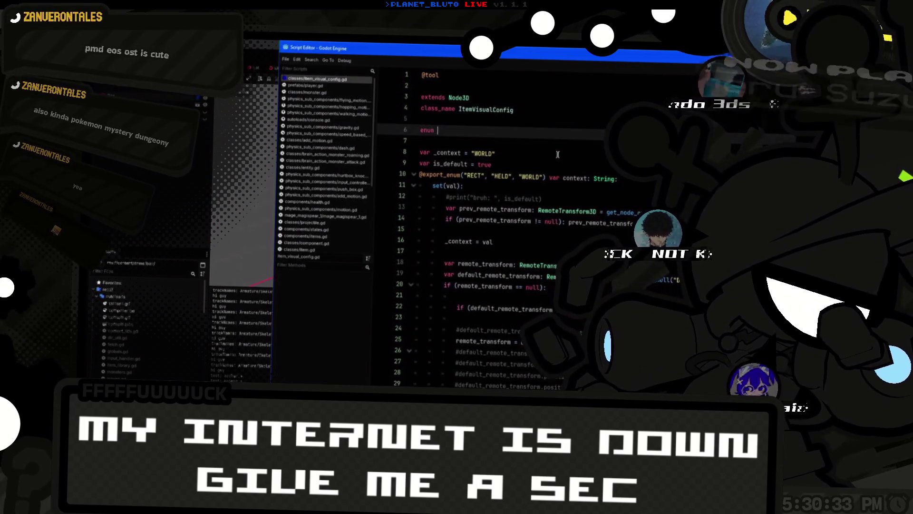
text( CONTEXT)
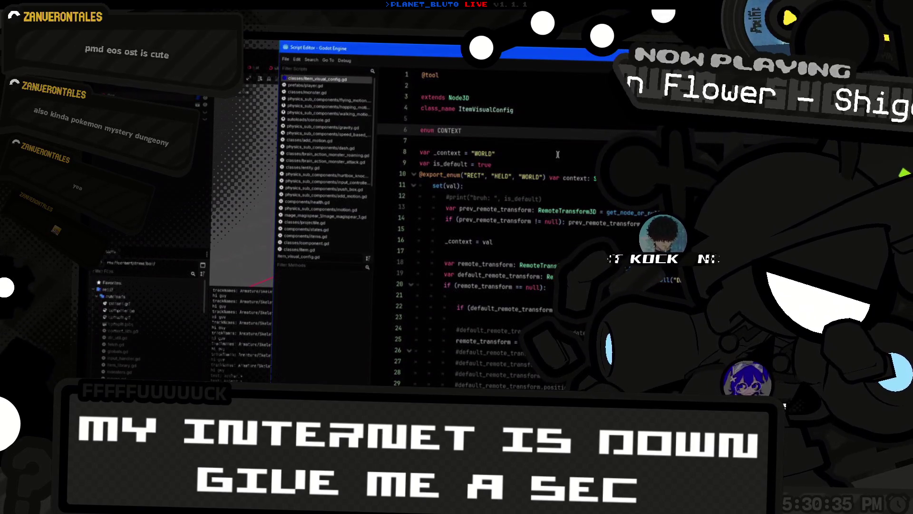
Fill the CONTEXT enum body with the values RECT, HELD and WORLD
text({)
key(Return)
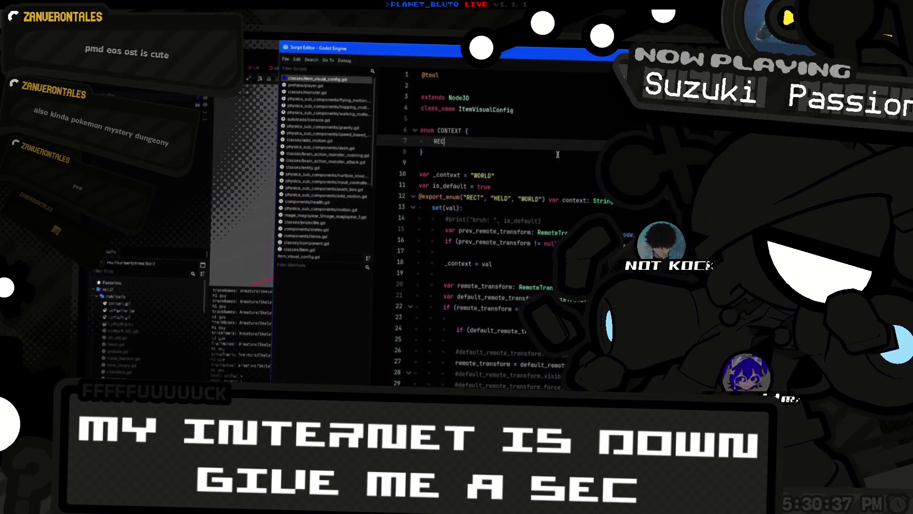
text(T,)
key(Return)
text(HELF)
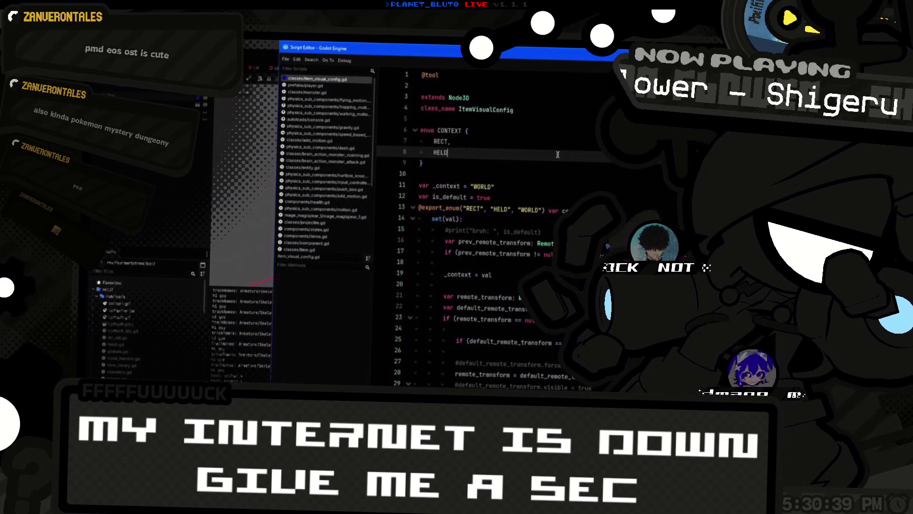
text(,)
key(Return)
text(WORLD)
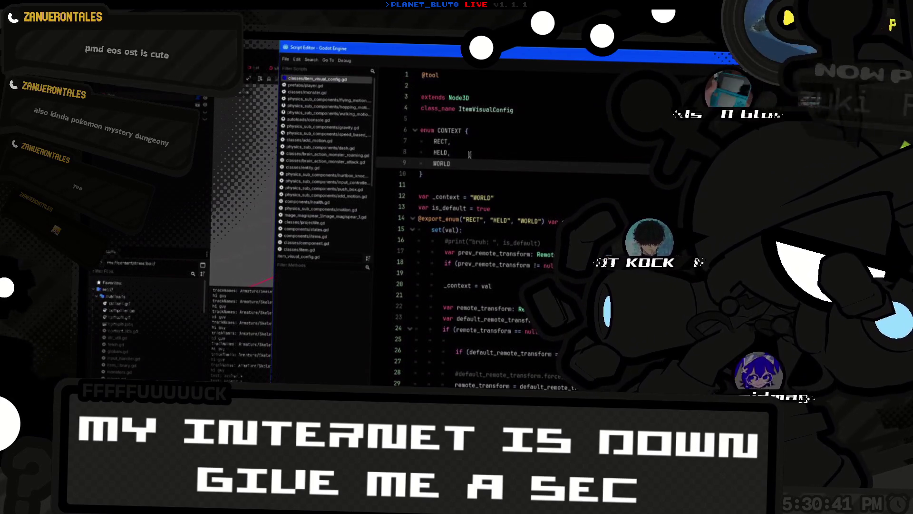
double_click(449, 131)
click(462, 220)
key(shift+ctrl+Right)
key(shift+ctrl+Right)
key(shift+ctrl+Right)
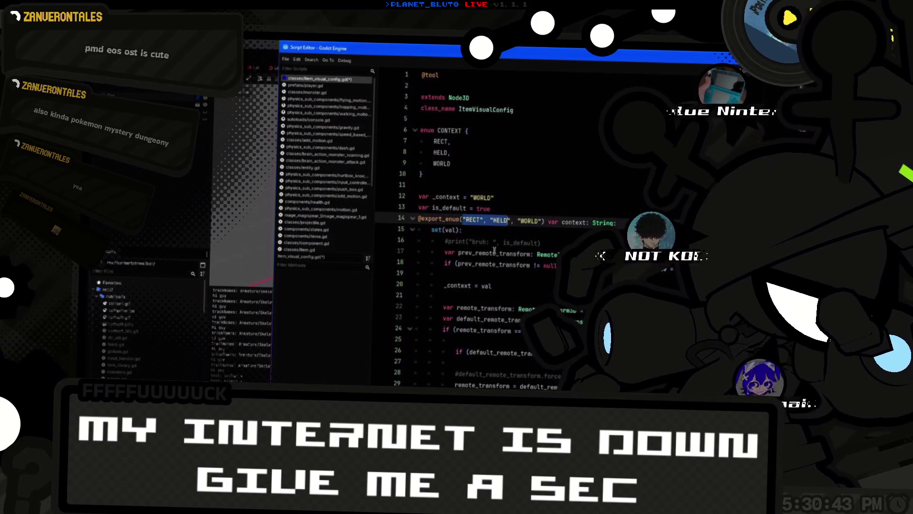
key(shift+ctrl+Right)
key(shift+ctrl+Right)
key(ctrl+v)
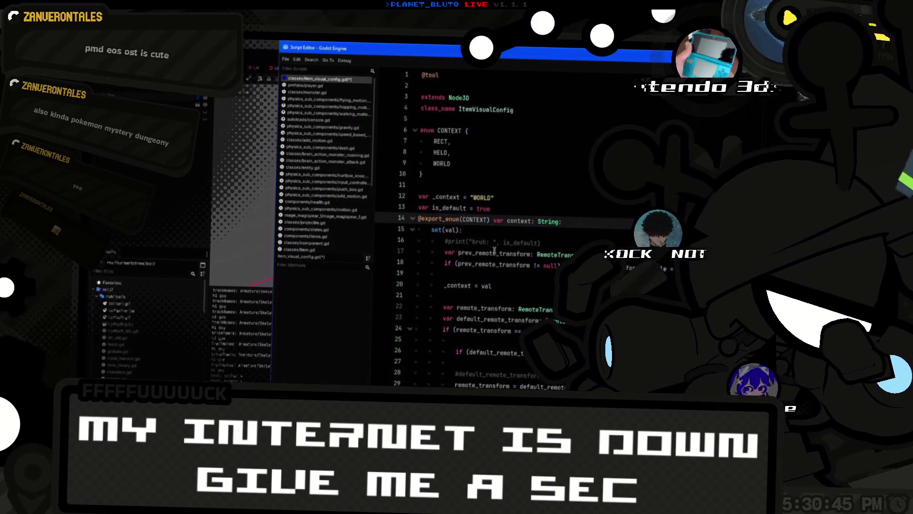
key(Home)
key(shift+End)
text(var context: CONTEXT:)
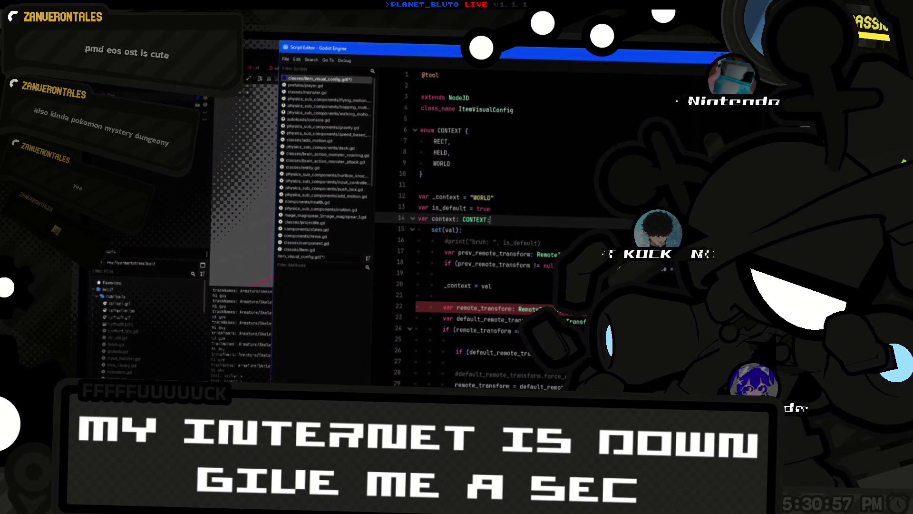
Return to the CONTEXT enum and place the caret just after its closing brace
click(449, 130)
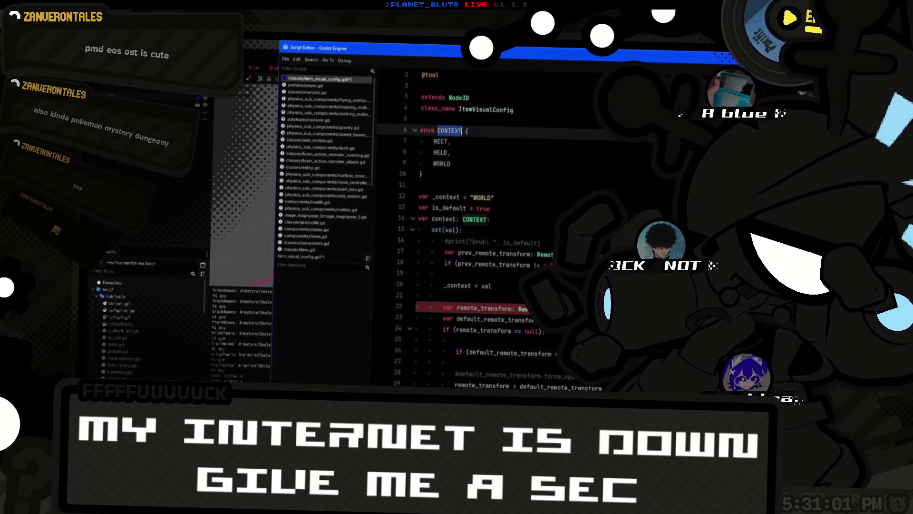
scroll(449, 130, down, 5)
scroll(449, 131, up, 4)
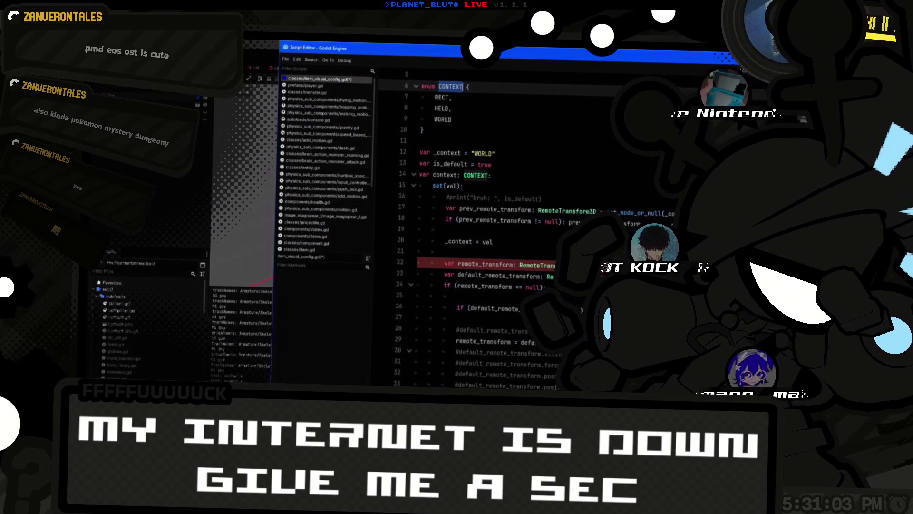
scroll(627, 202, up, 1)
click(627, 189)
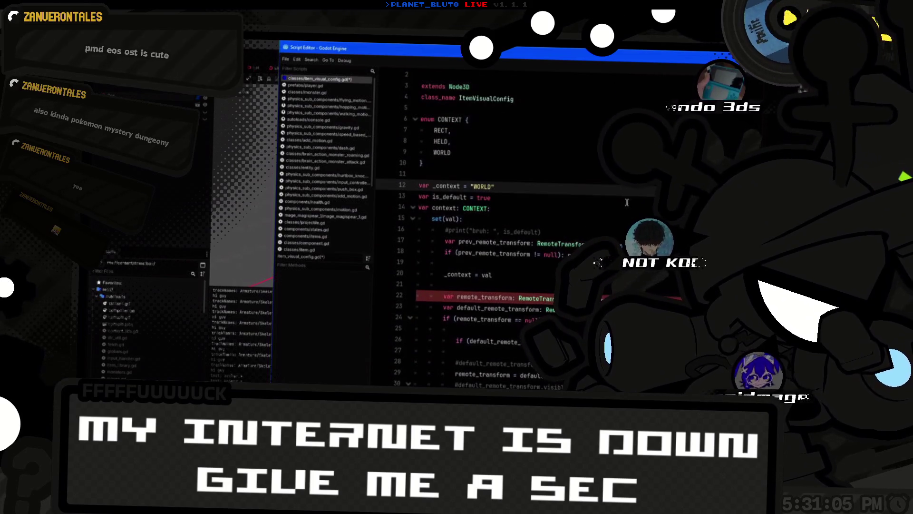
click(627, 202)
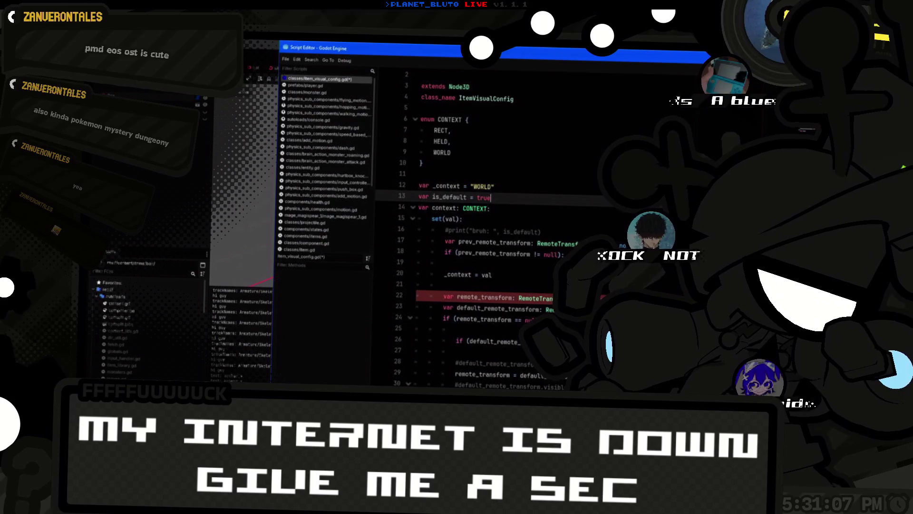
click(464, 166)
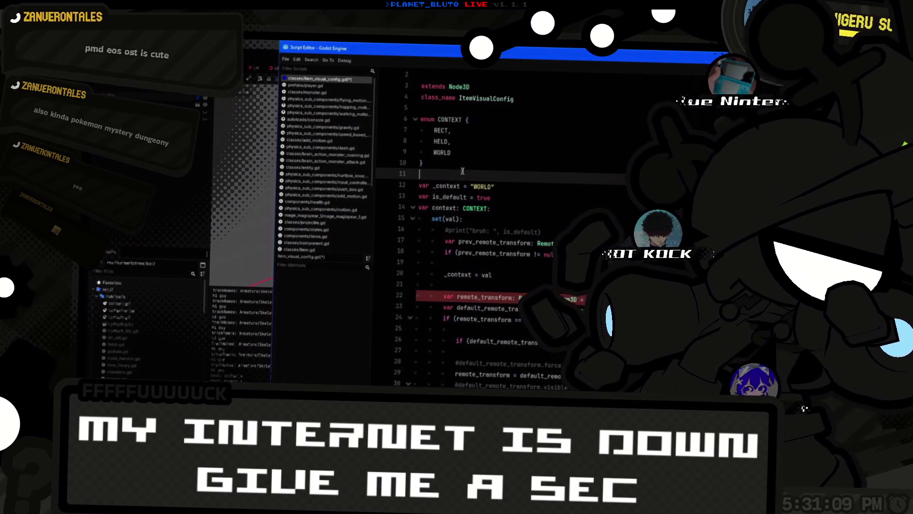
Start a CONTEXT_MAP constant below the enum with a CONTEXT.RECT entry, duplicated twice
key(Return)
key(Return)
text(const CONTEXT_)
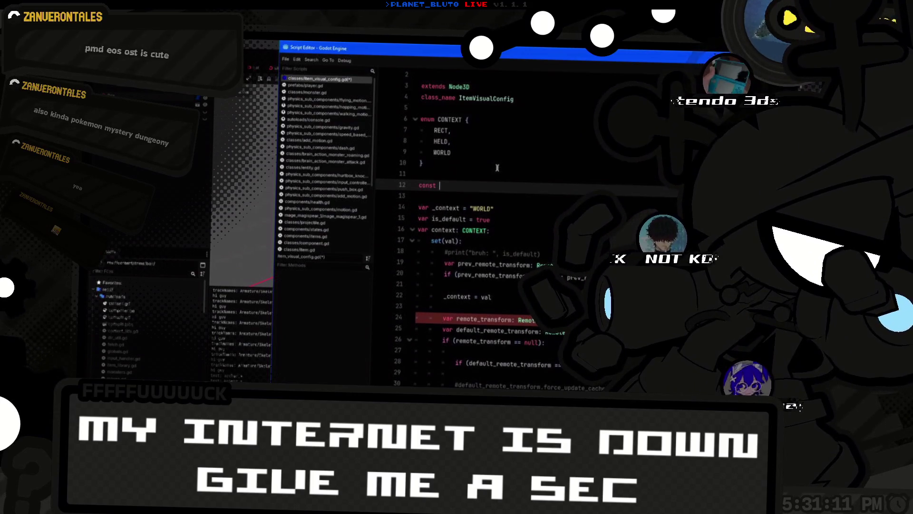
text(MAP = {)
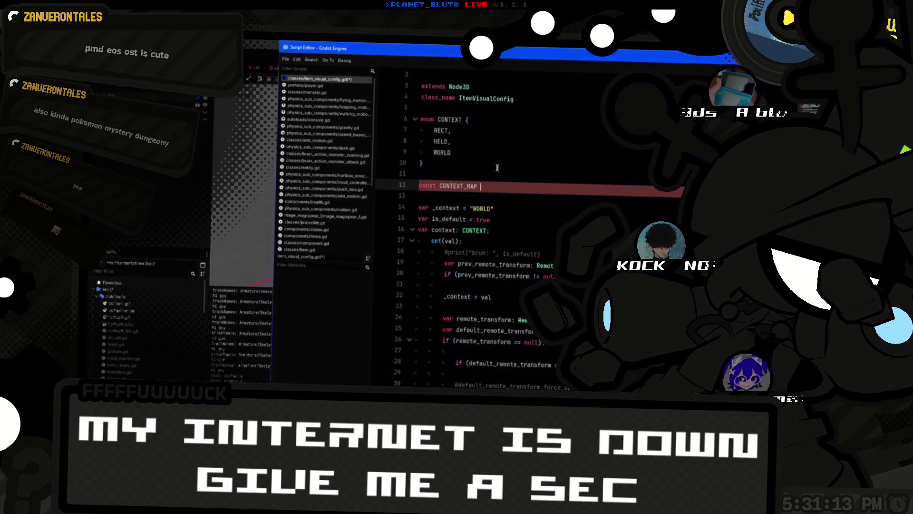
key(Return)
text(CONTEXT.RECT: "REC)
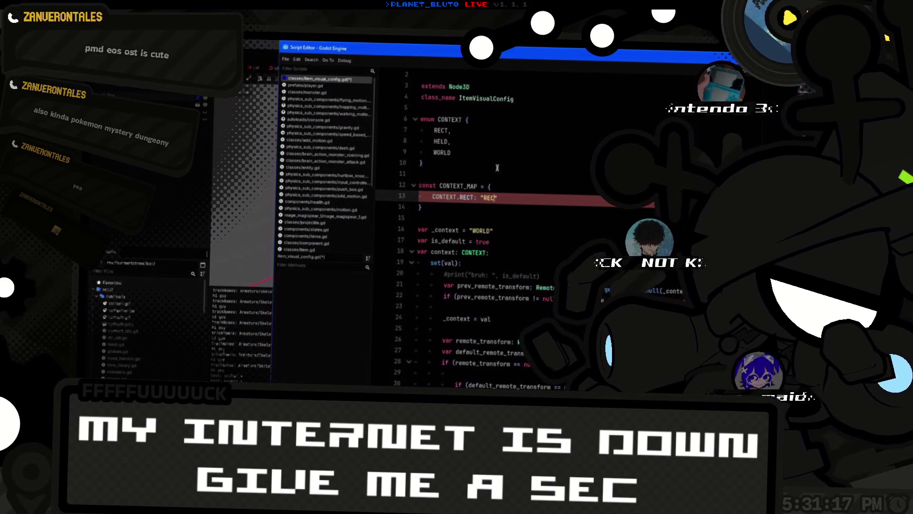
key(ctrl+shift+d)
key(ctrl+shift+d)
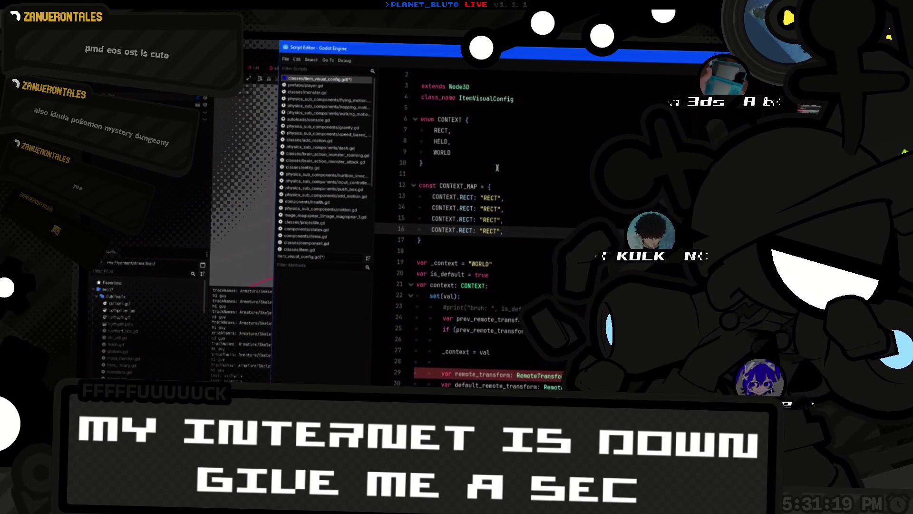
Change the two duplicated CONTEXT_MAP entries to HELD and WORLD
key(Up)
key(ctrl+shift+Right)
text(HELD)
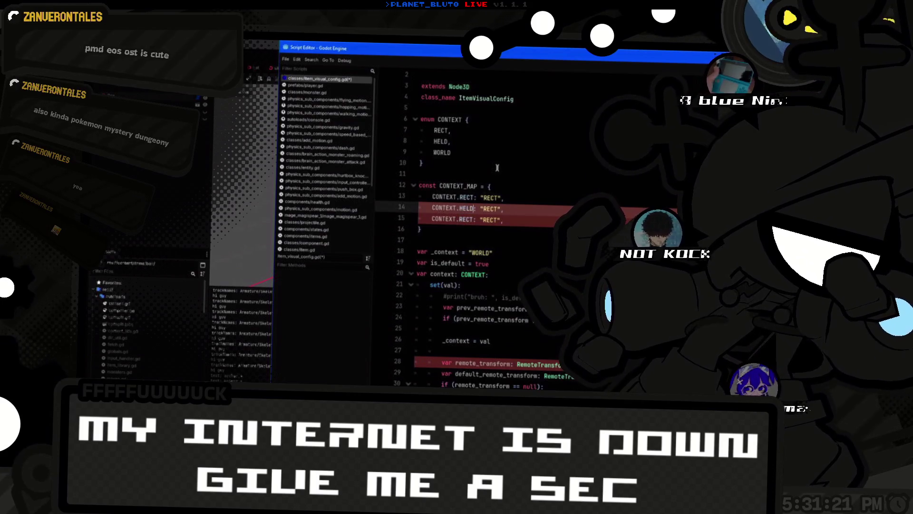
key(Down)
key(ctrl+shift+Right)
text(WORLD)
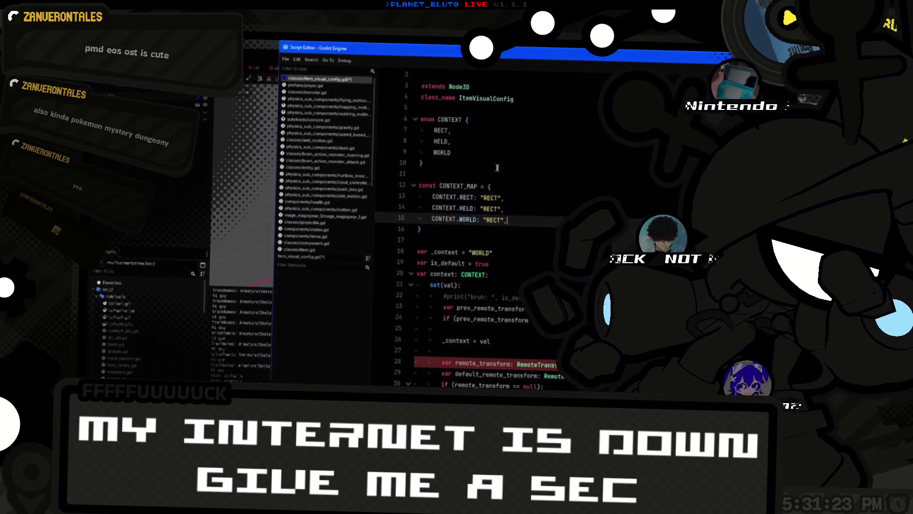
key(Up)
key(shift+alt+Down)
key(ctrl+shift+Right)
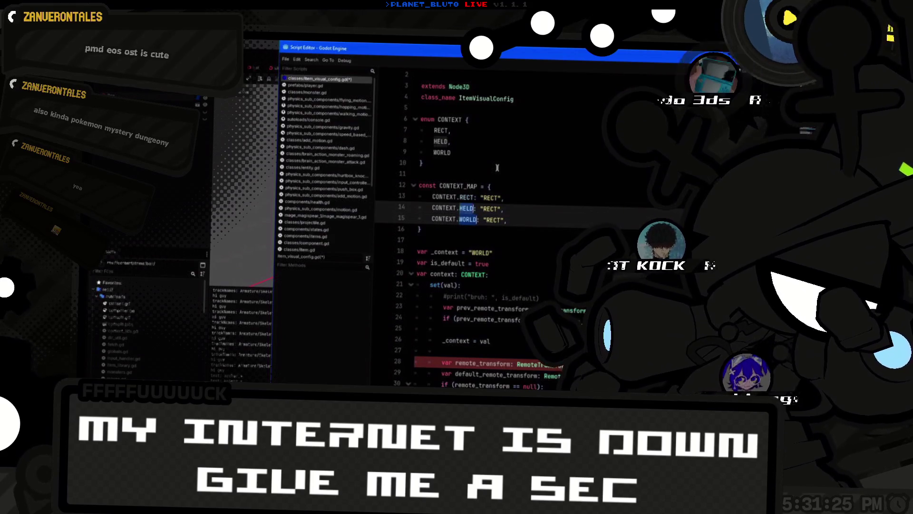
key(End)
key(Left)
key(Left)
key(ctrl+shift+Left)
text(HELD WORLD)
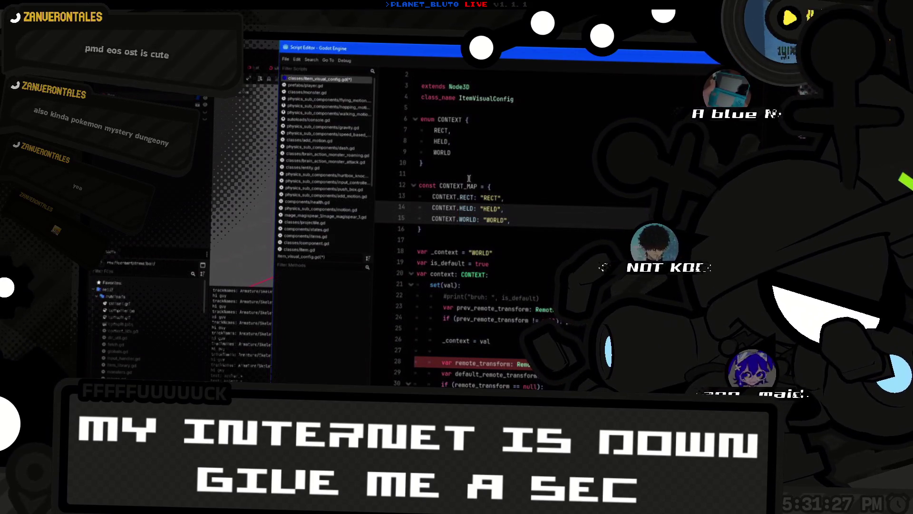
Change the _context default from "WORLD" to CONTEXT_MAP.WORLD
double_click(465, 187)
click(475, 318)
click(475, 363)
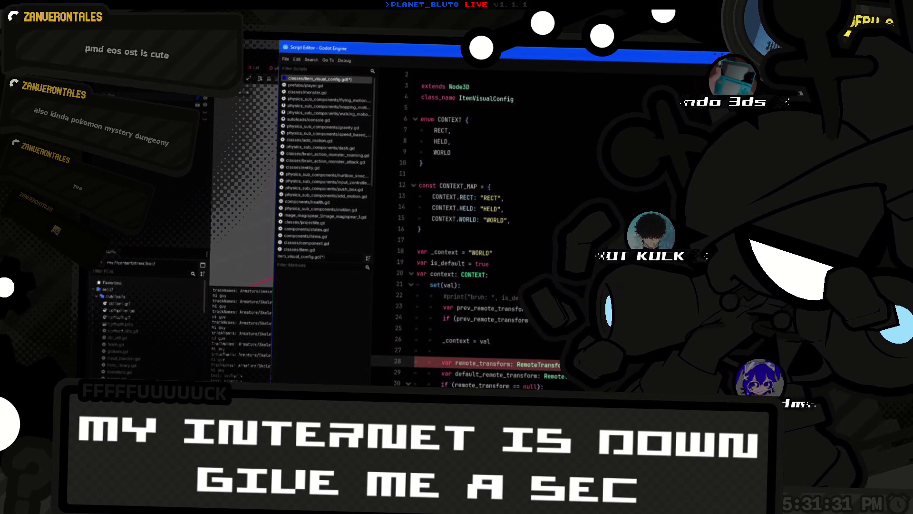
scroll(475, 333, down, 1)
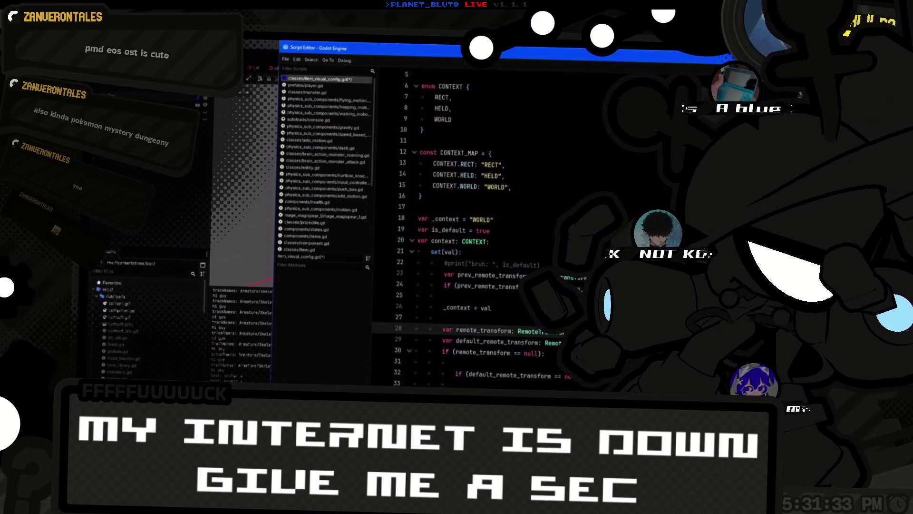
scroll(475, 238, down, 4)
scroll(475, 237, up, 5)
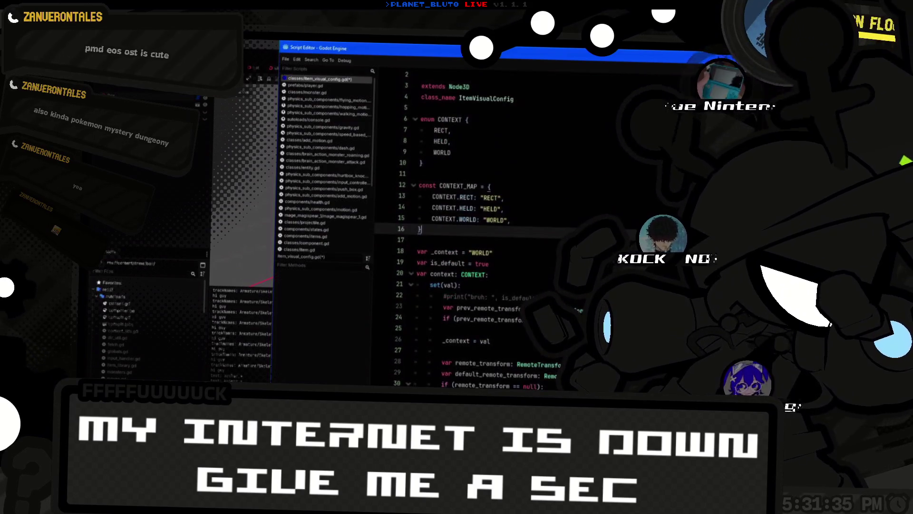
click(421, 196)
click(555, 223)
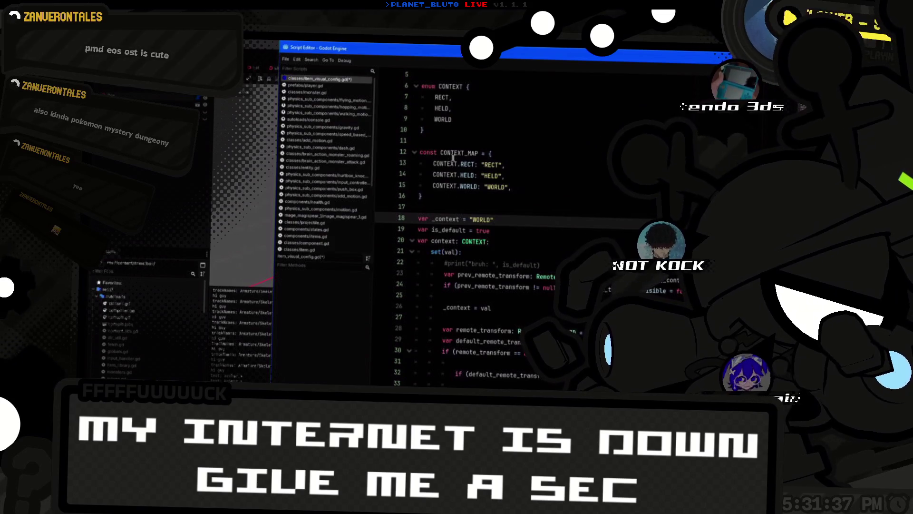
double_click(481, 219)
text(CONTEXT_MAP.WOR)
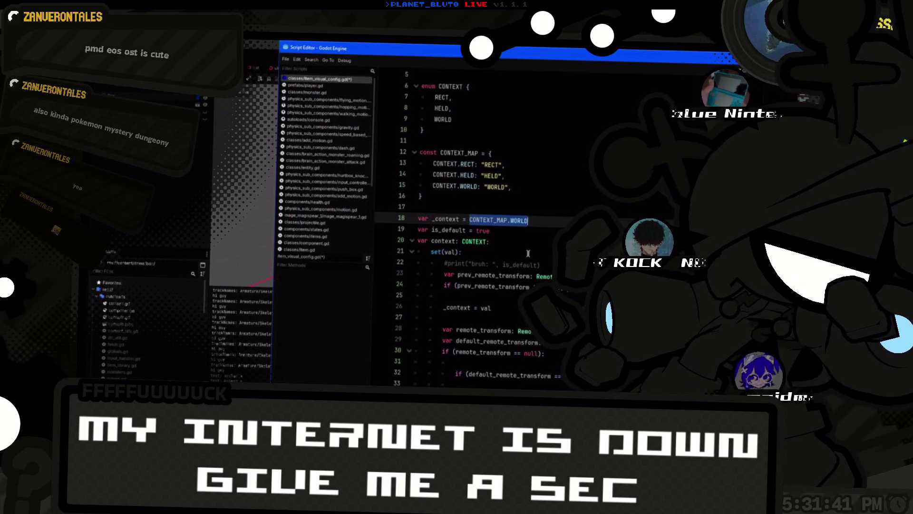
Save item_visual_config.gd
key(Down)
key(Down)
key(End)
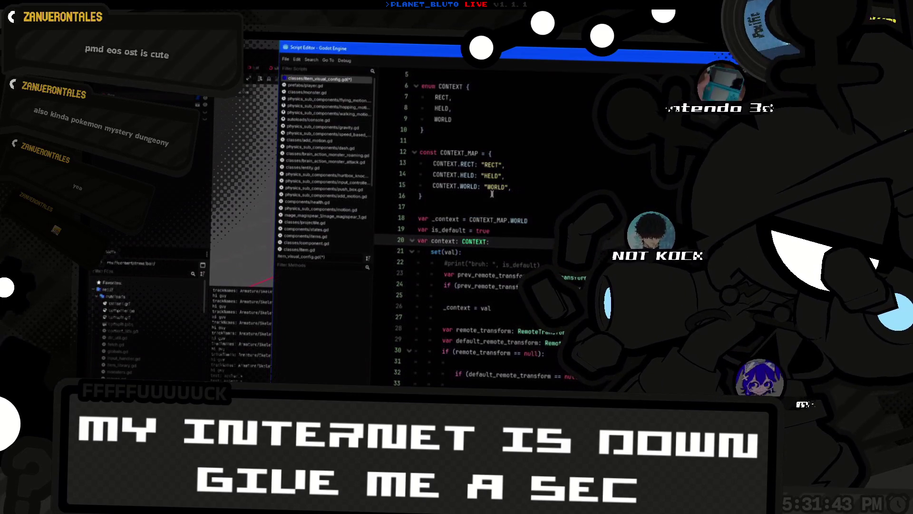
scroll(492, 194, up, 2)
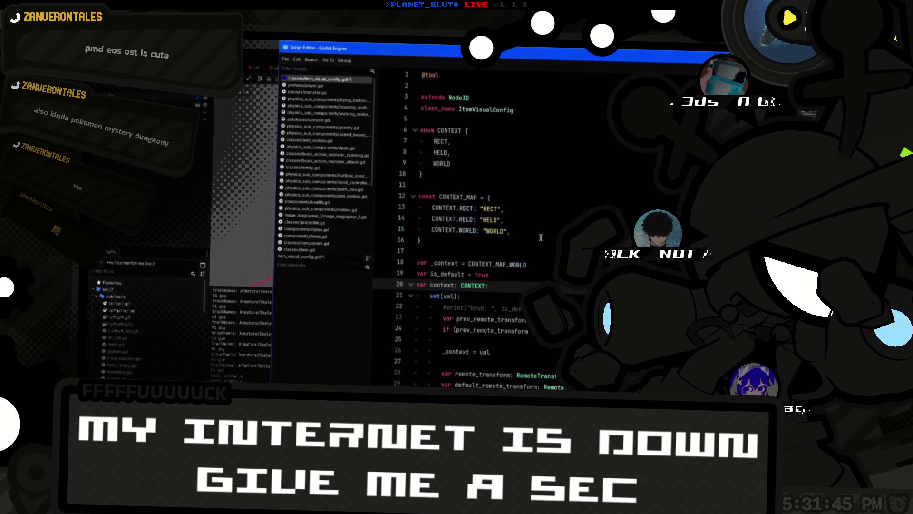
key(ctrl+s)
scroll(327, 223, down, 3)
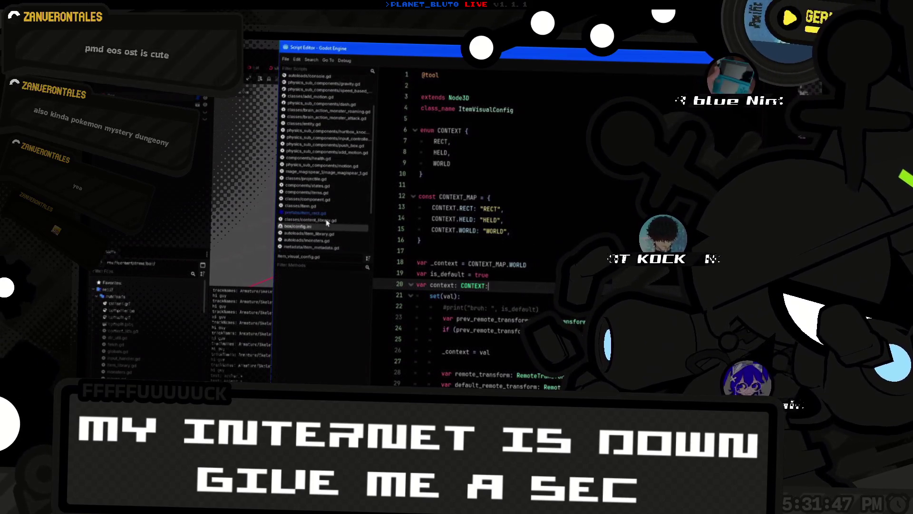
In item_rect.gd, make line 19 assign an ItemVisualConfig context, then save
click(324, 213)
key(shift+End)
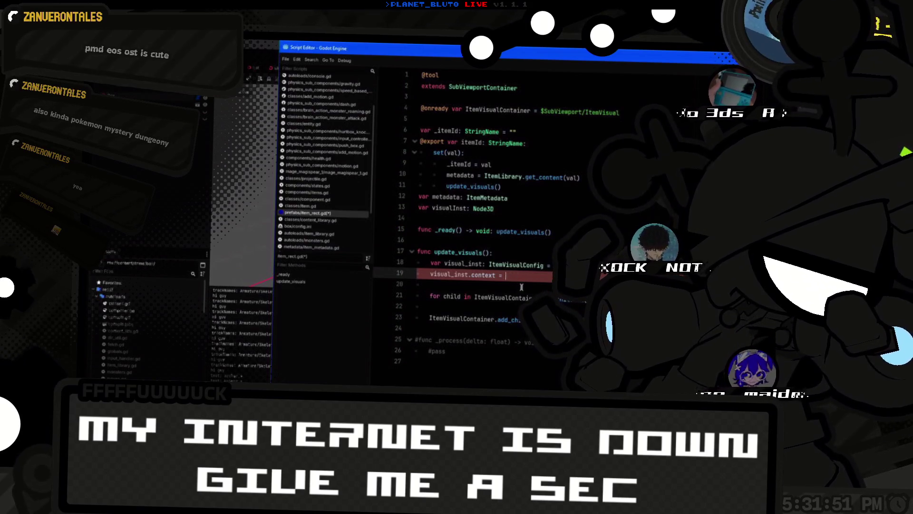
text(ItemVisualConfig)
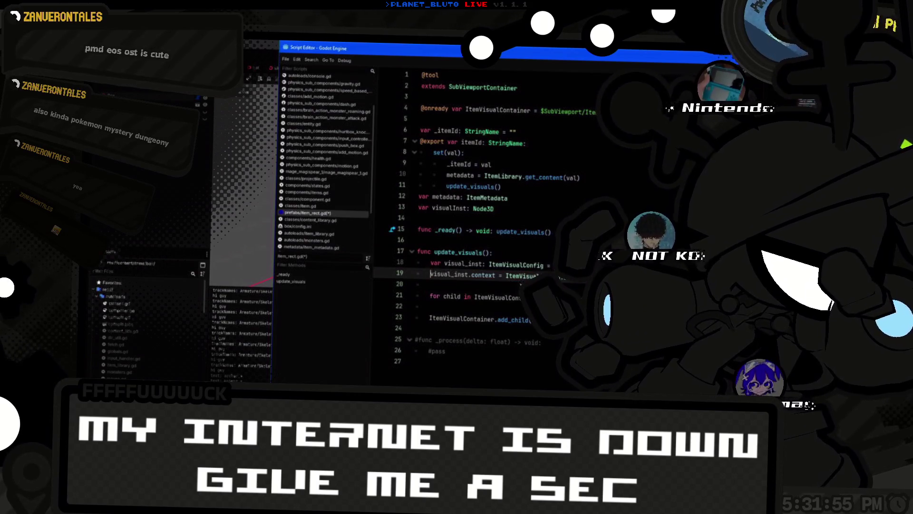
click(430, 306)
click(419, 327)
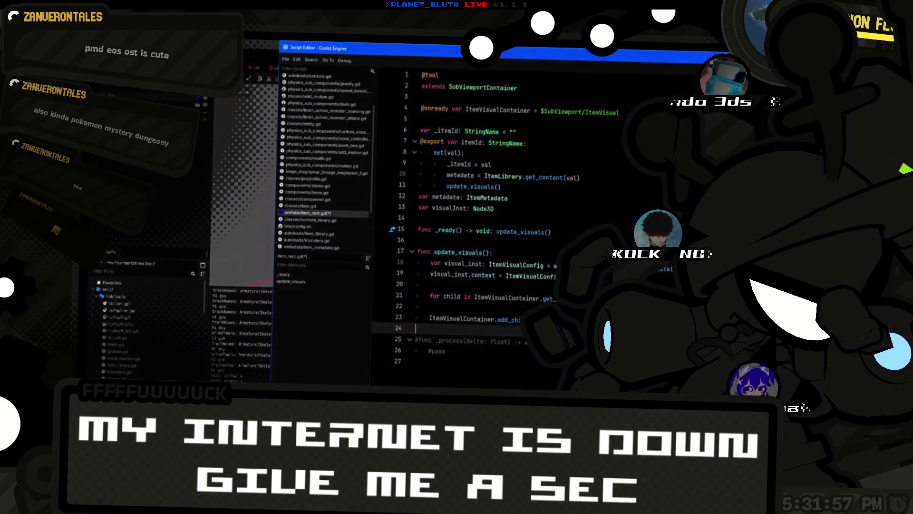
click(430, 306)
click(512, 281)
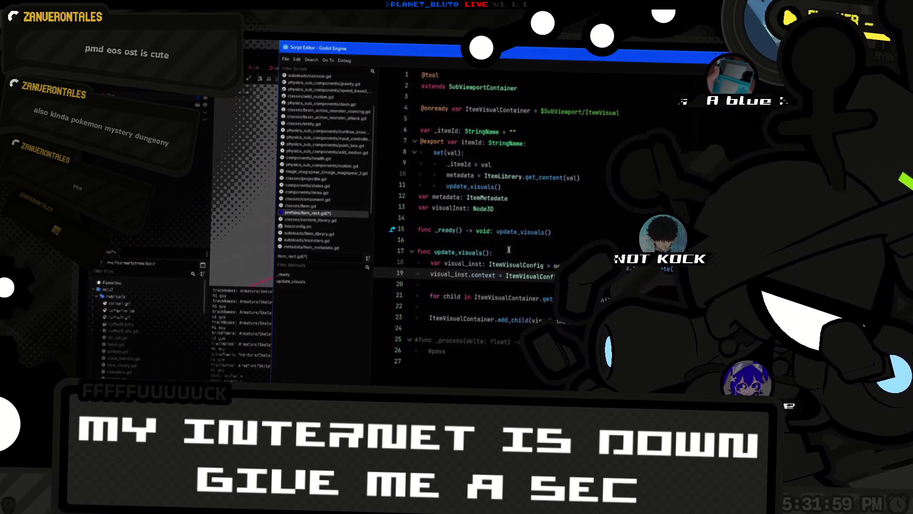
key(ctrl+s)
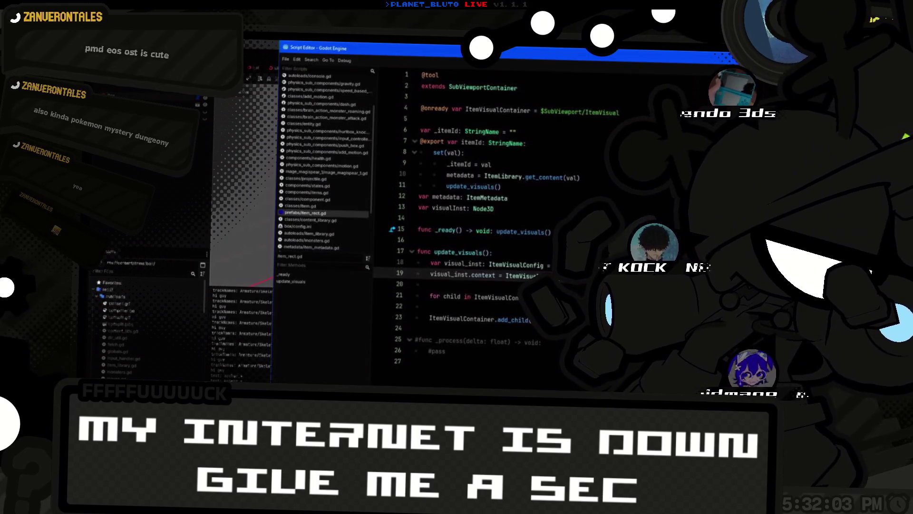
Glance at the 3D scene, then jump to the ItemVisualConfig class script
click(428, 328)
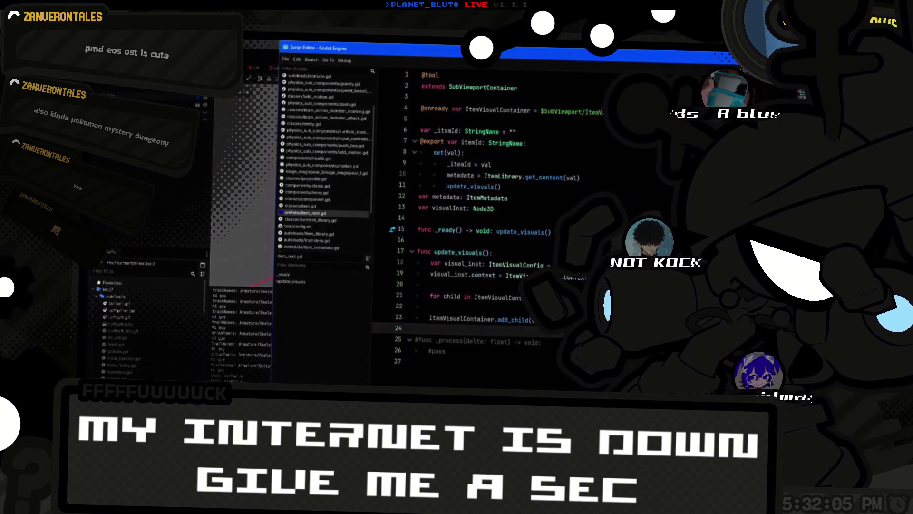
click(475, 296)
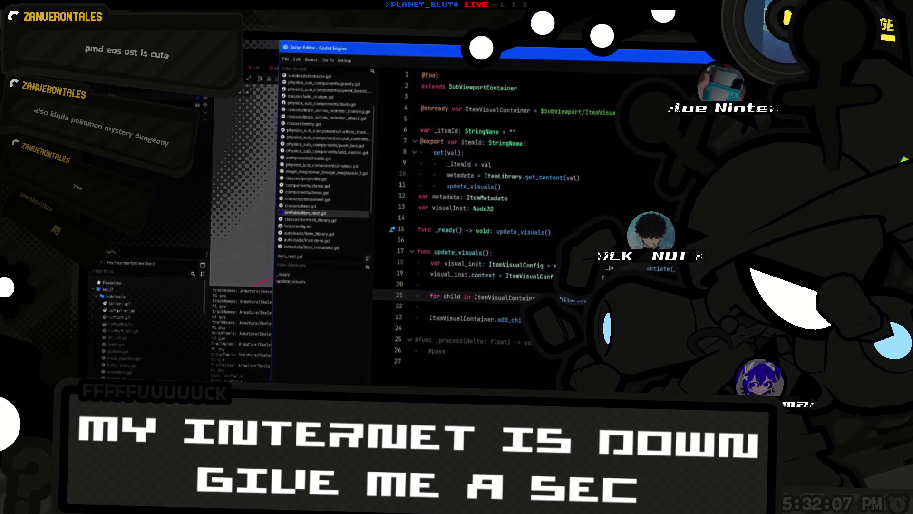
key(ctrl+F2)
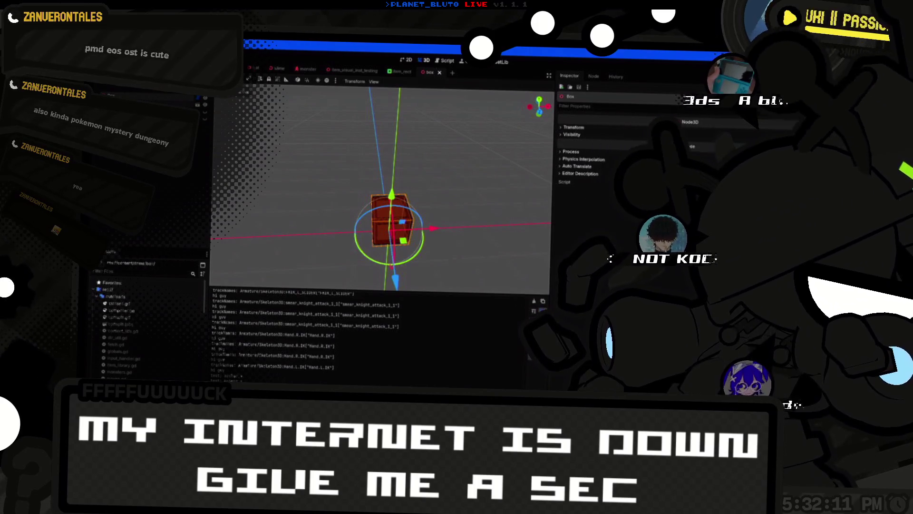
key(ctrl+F3)
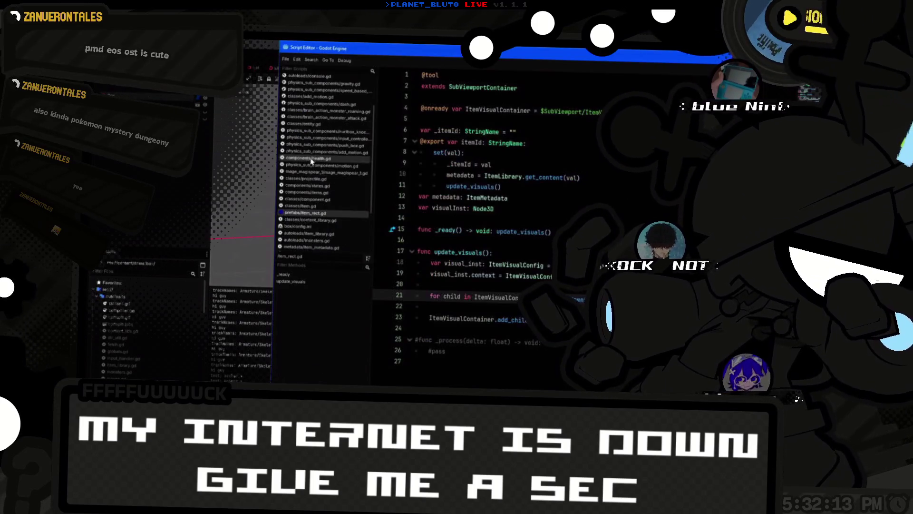
click(440, 142)
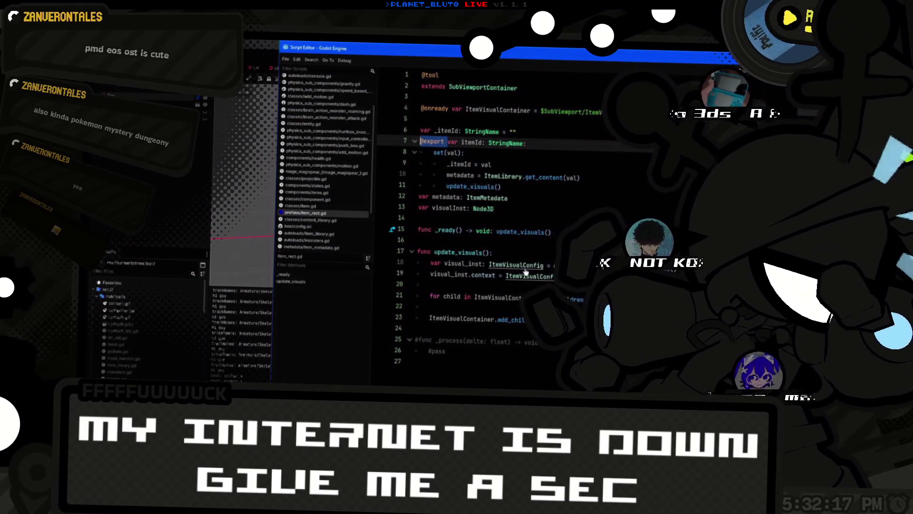
ctrl+click(504, 264)
key(Home)
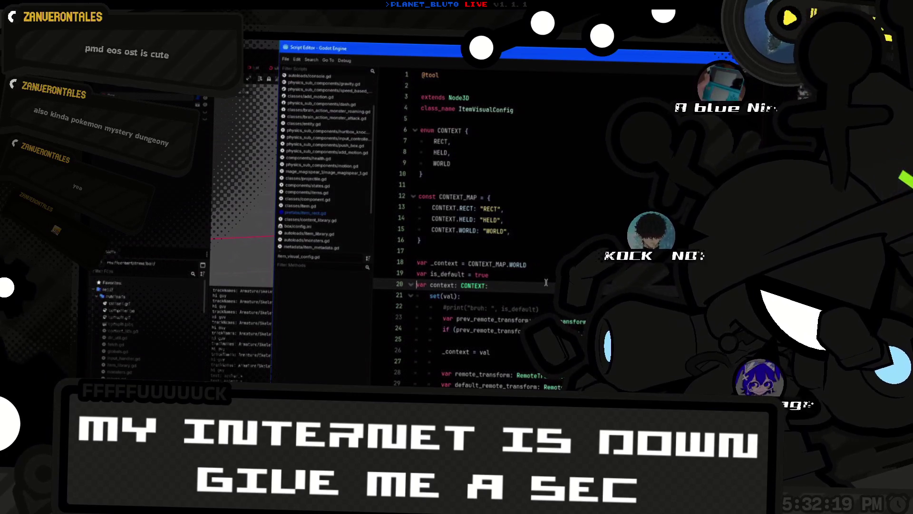
text(@export)
key(End)
key(alt+Tab)
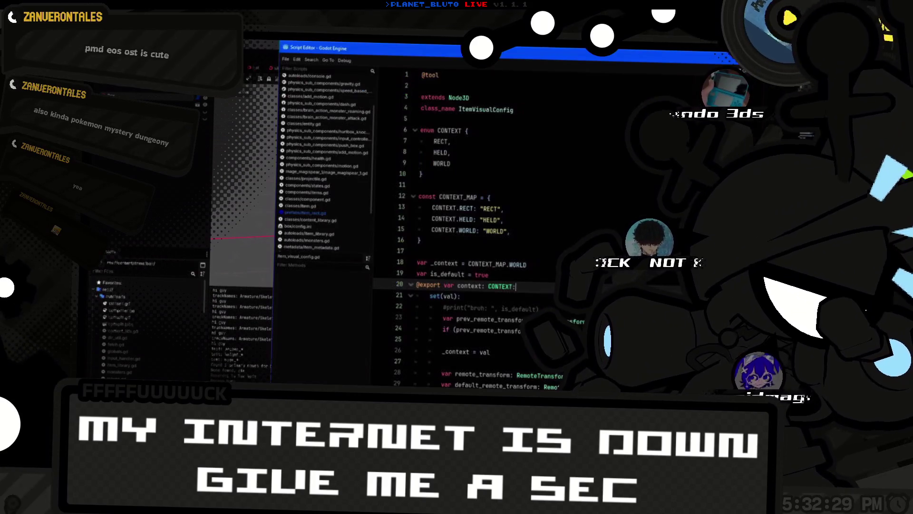
key(alt+Tab)
Give _context the type CONTEXT by adding ': CONTEXT' after its name
click(460, 295)
click(552, 279)
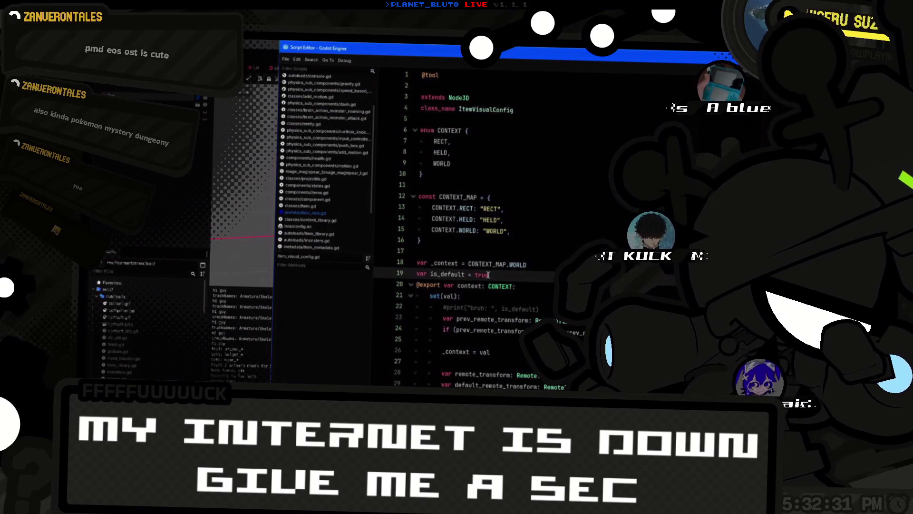
click(459, 263)
text(: CONTEXT)
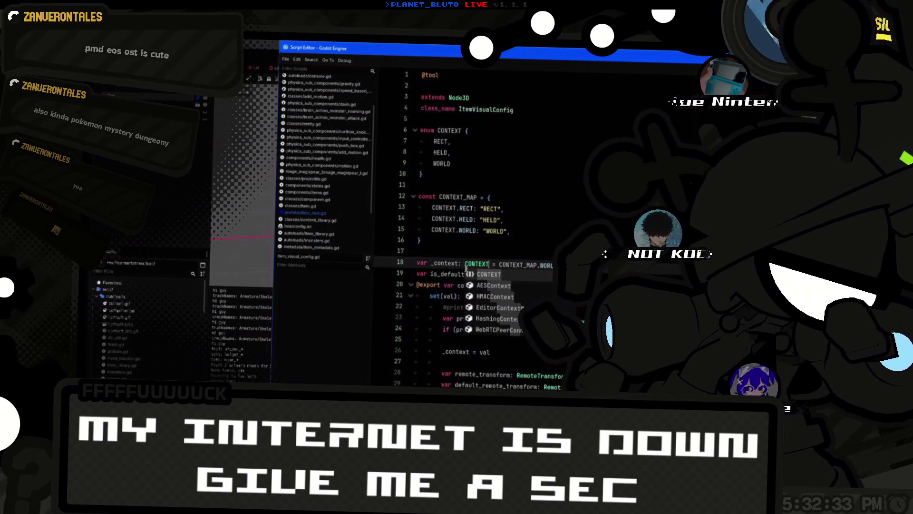